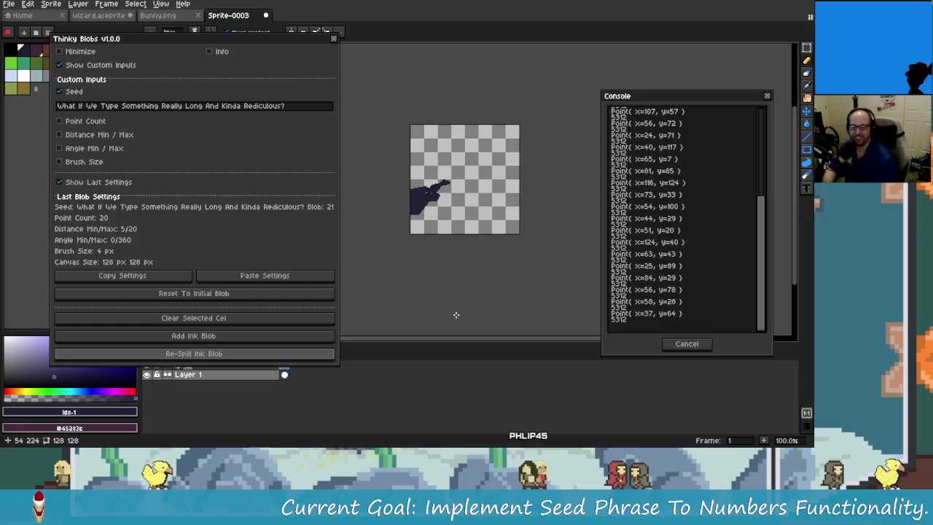
- Switch from Aseprite to the Thinky Blobs draft page on itch.io in Chrome
key(alt+Tab)
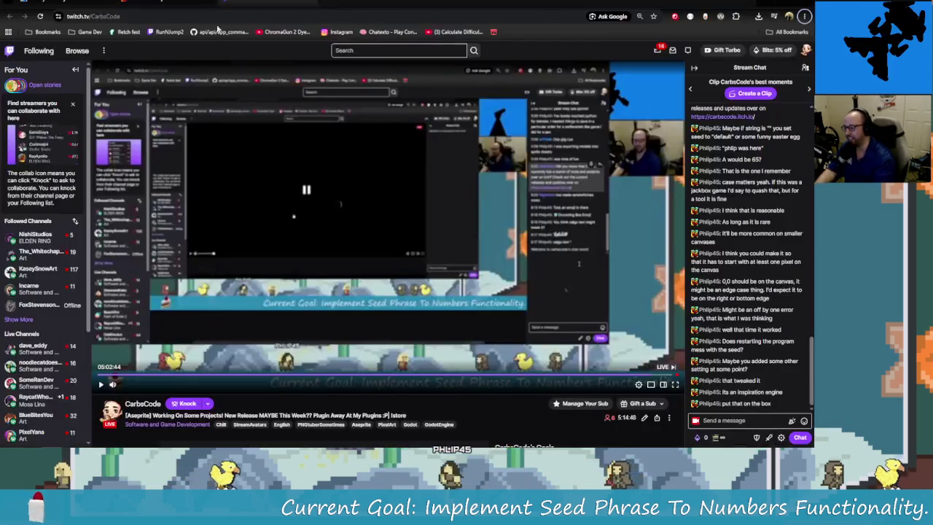
key(ctrl+Tab)
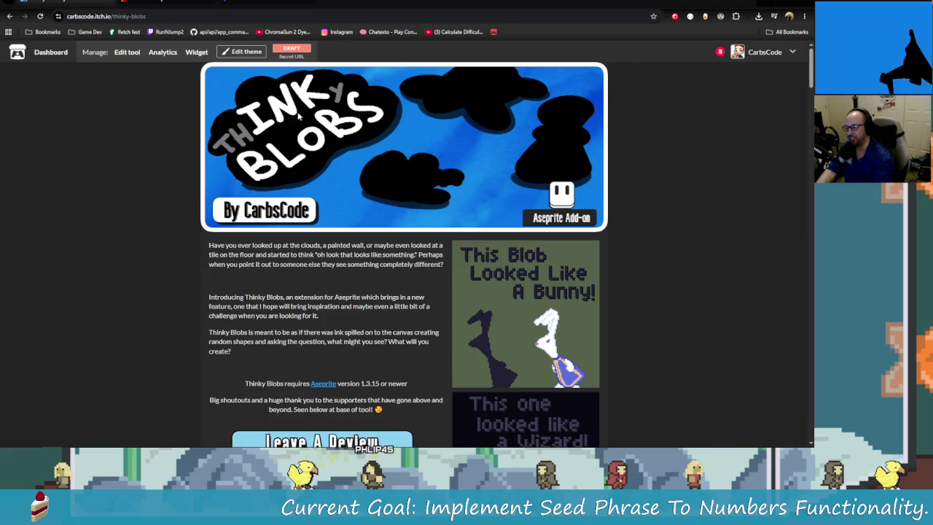
scroll(317, 107, down, 1)
scroll(306, 168, down, 5)
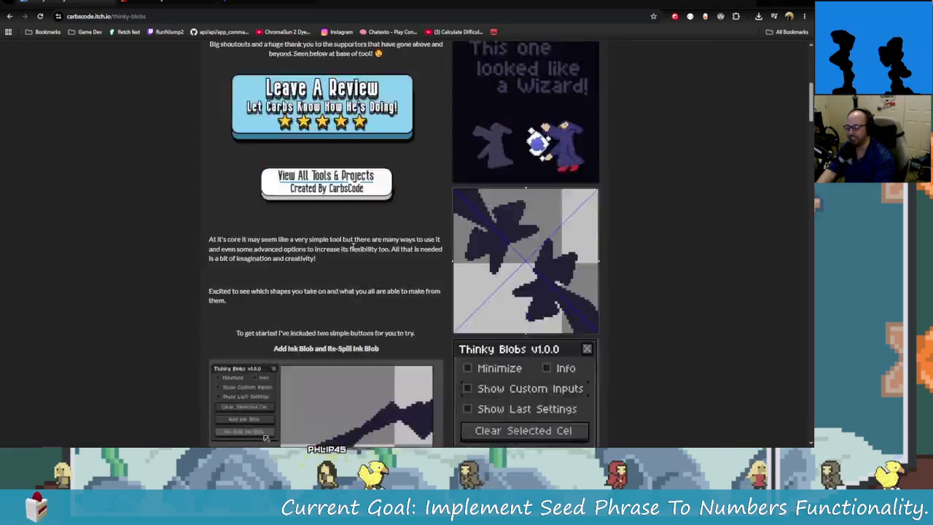
scroll(299, 204, down, 5)
scroll(290, 226, down, 5)
scroll(290, 226, down, 5)
scroll(288, 225, down, 5)
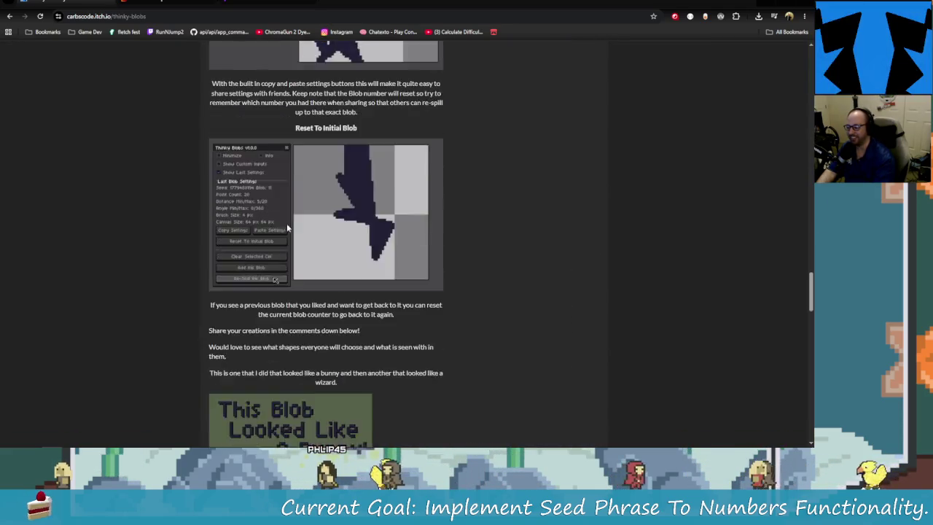
scroll(286, 224, down, 5)
scroll(314, 277, down, 4)
scroll(340, 321, up, 1)
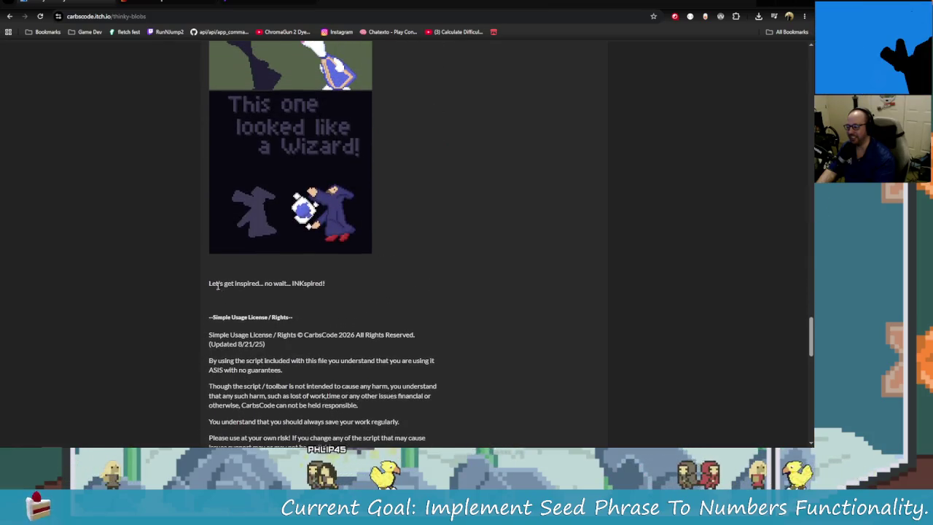
drag(325, 284, 217, 284)
click(267, 284)
double_click(318, 284)
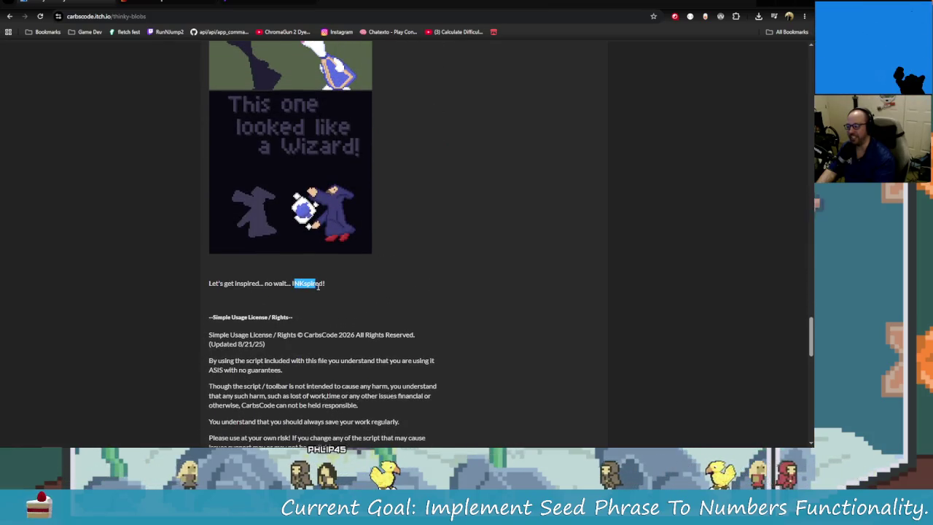
scroll(337, 292, up, 1)
scroll(454, 355, up, 1)
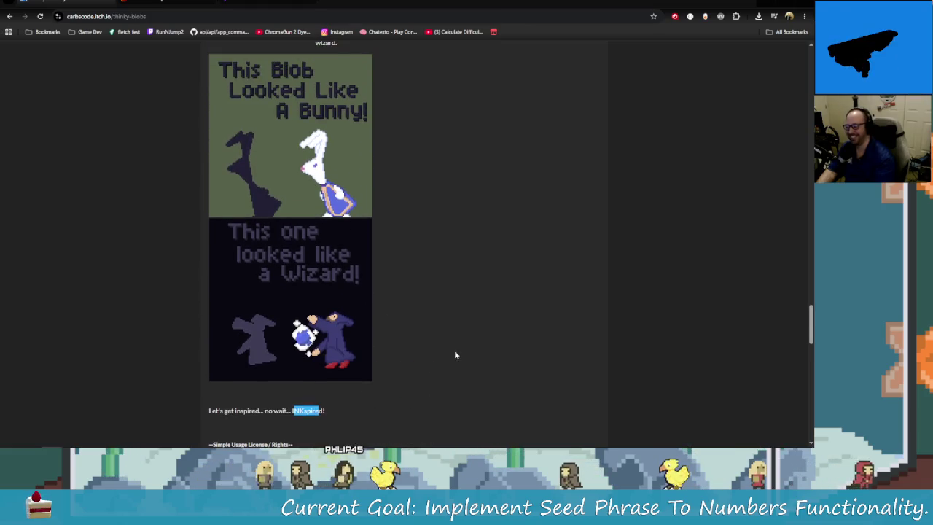
scroll(454, 361, up, 2)
scroll(510, 338, up, 5)
scroll(474, 307, up, 5)
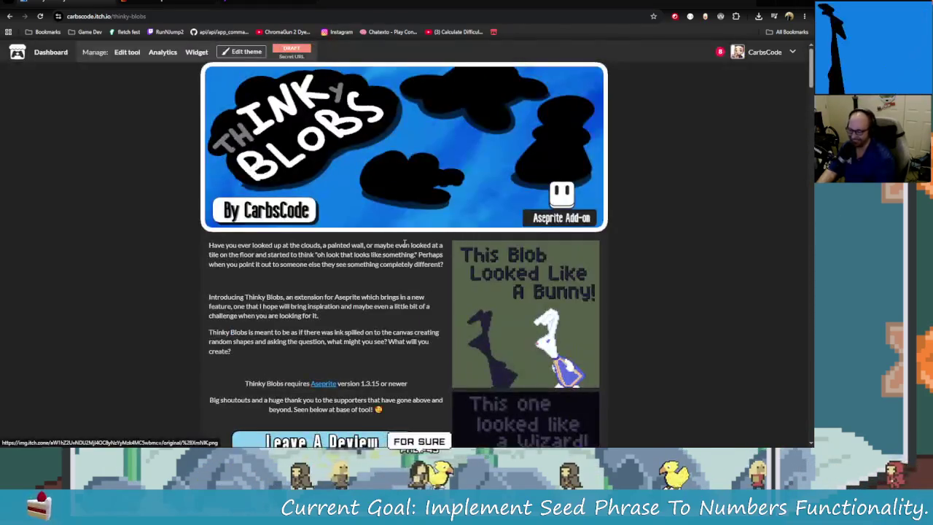
scroll(430, 270, up, 2)
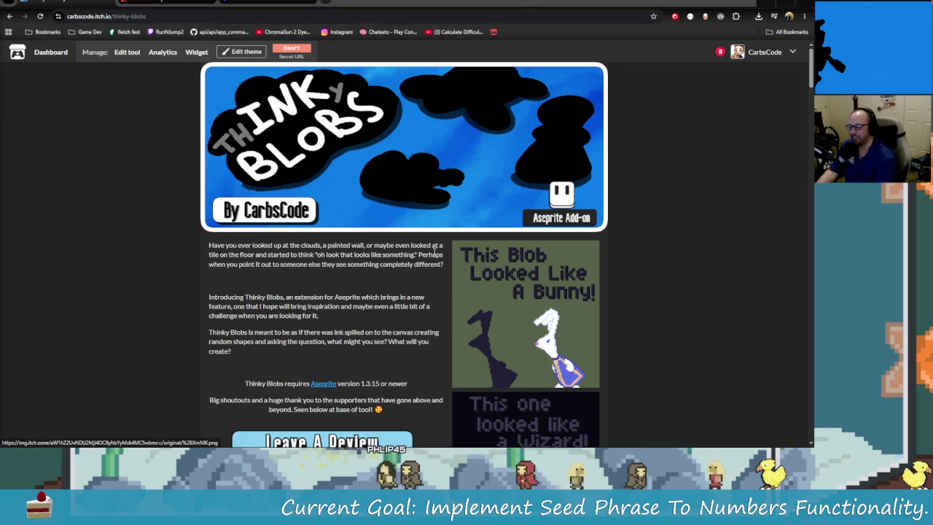
key(alt+Tab)
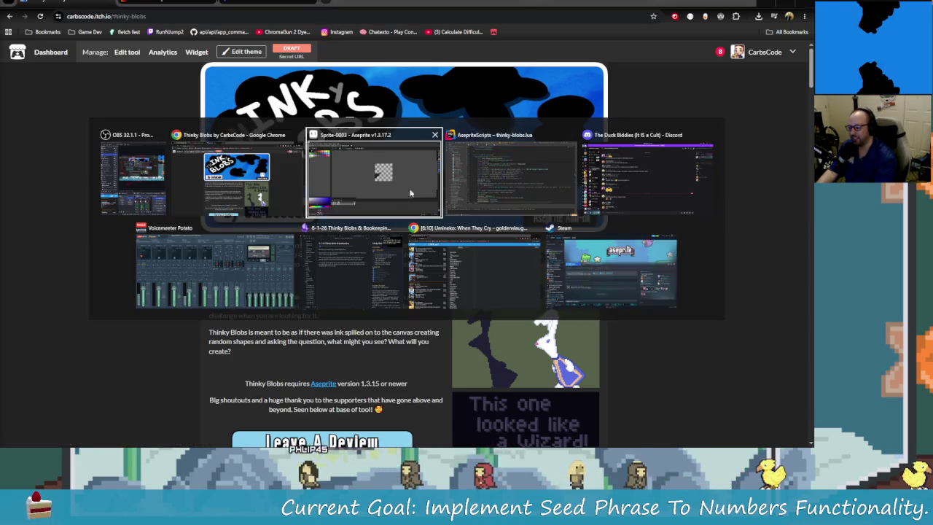
click(388, 175)
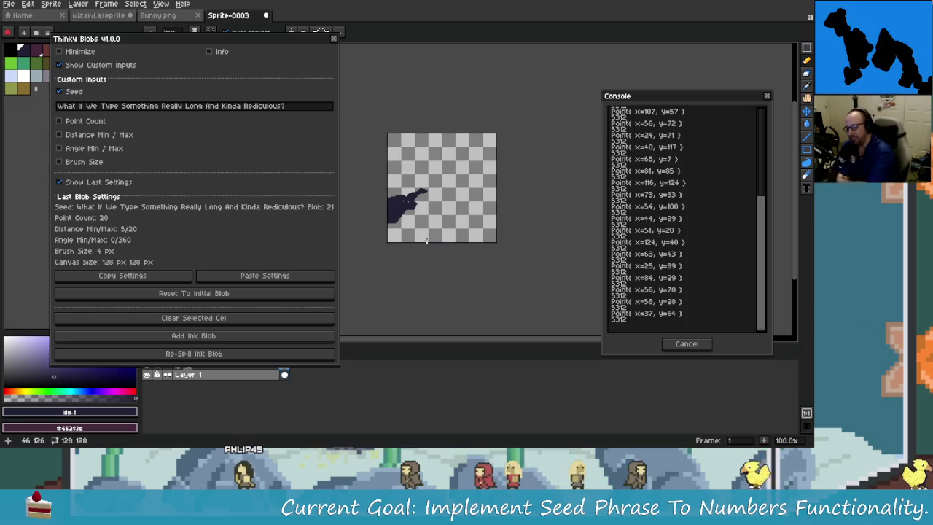
key(alt+Tab)
key(alt+Tab)
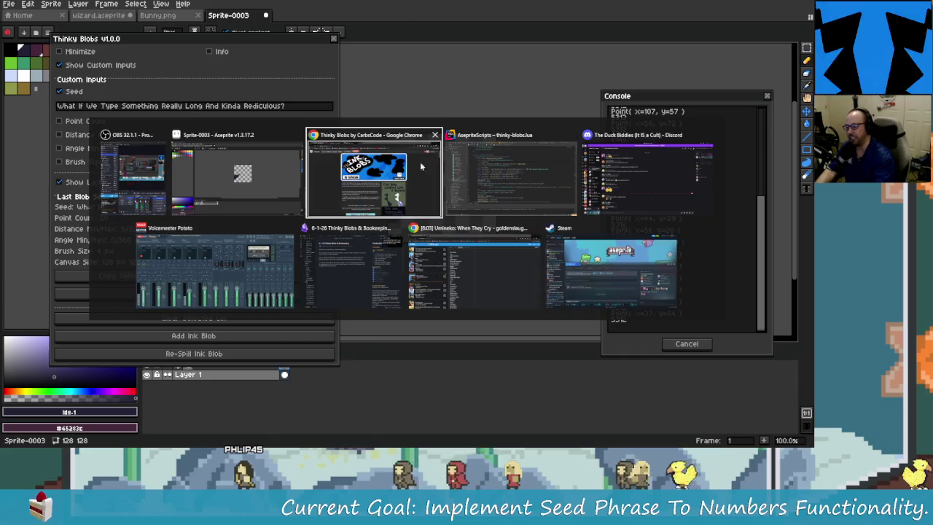
scroll(474, 220, down, 5)
scroll(474, 220, down, 2)
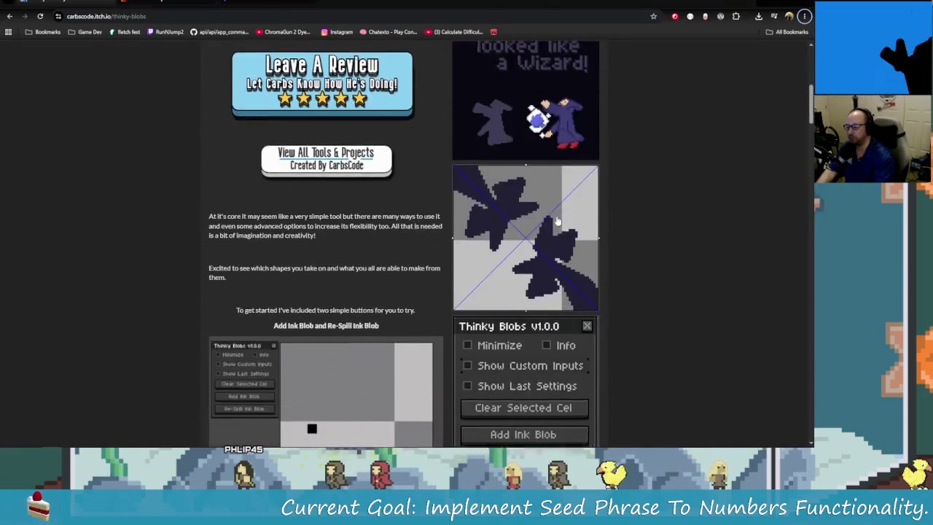
scroll(566, 235, down, 2)
scroll(673, 225, down, 3)
scroll(647, 78, up, 10)
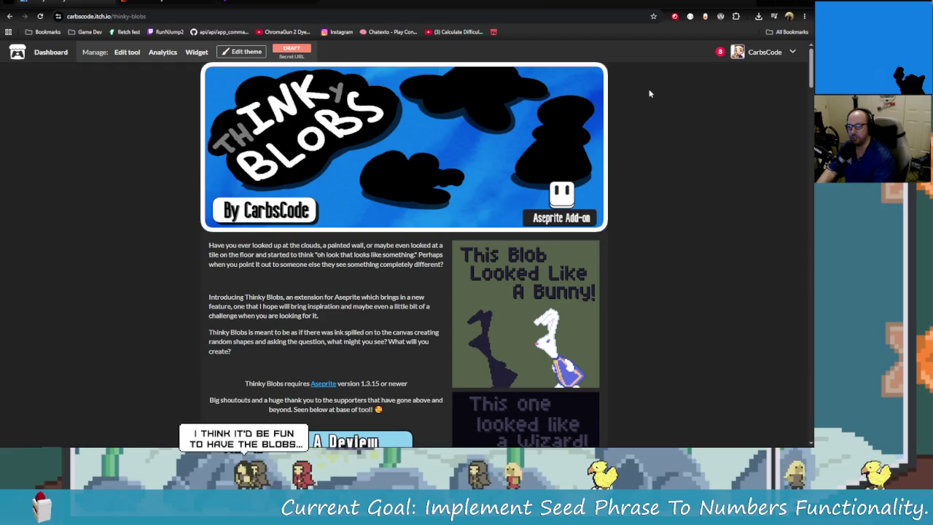
scroll(671, 235, down, 5)
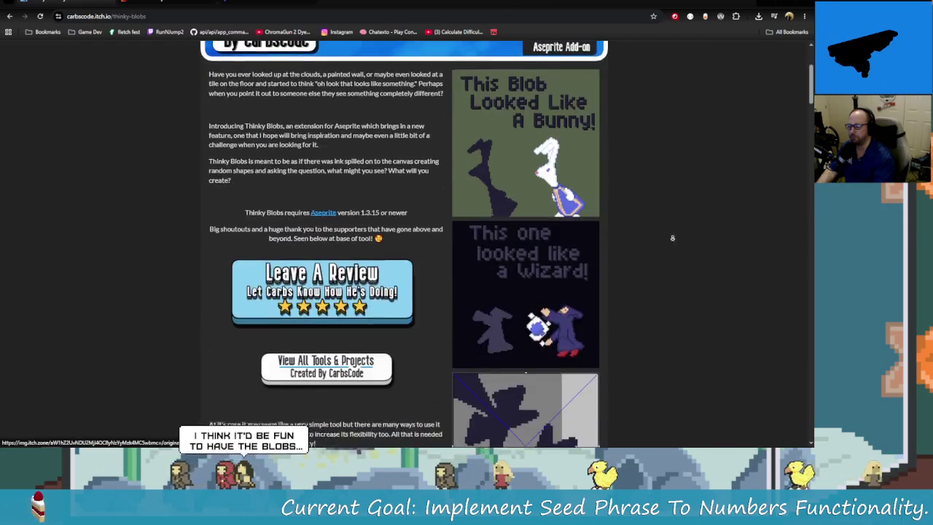
scroll(671, 236, down, 5)
click(303, 400)
scroll(371, 419, down, 1)
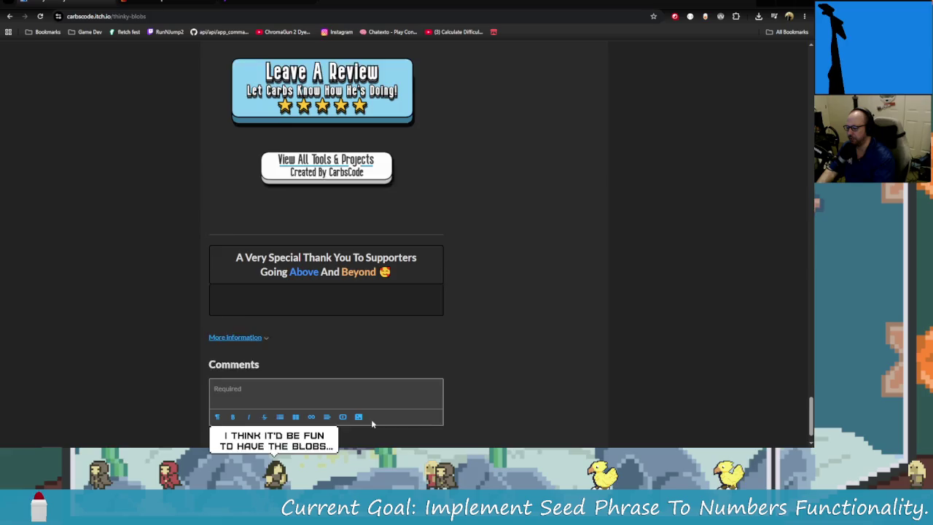
click(358, 384)
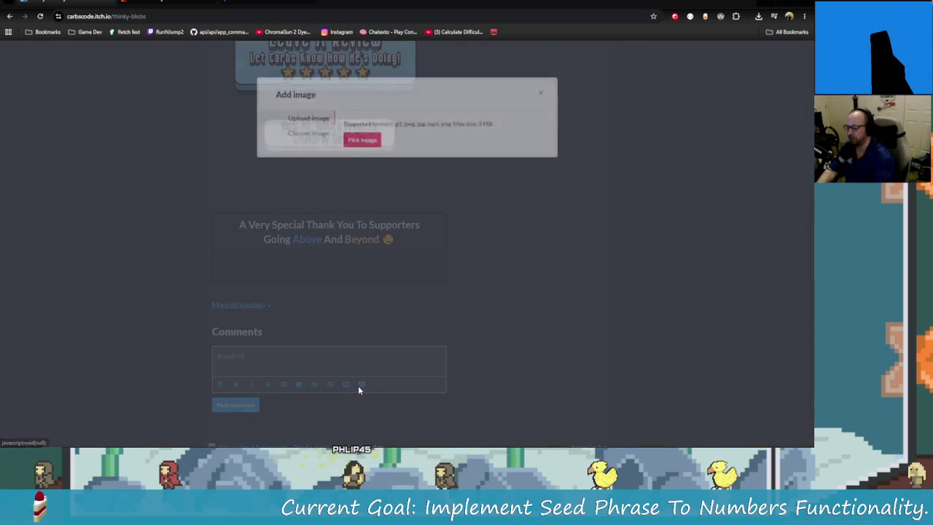
click(541, 89)
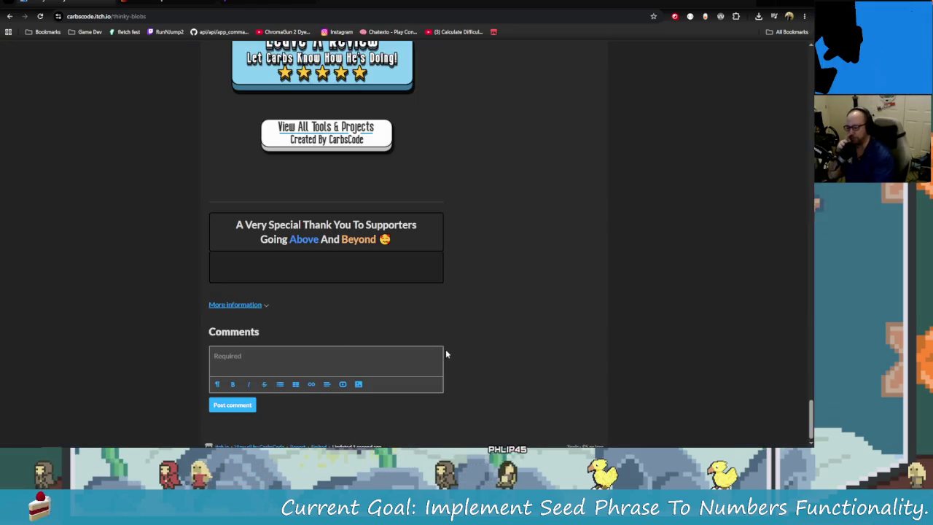
click(305, 359)
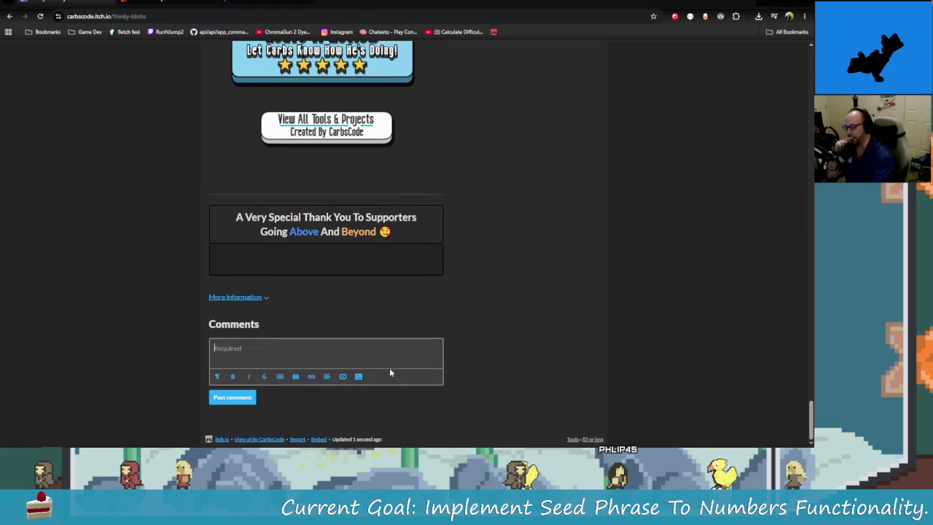
click(343, 376)
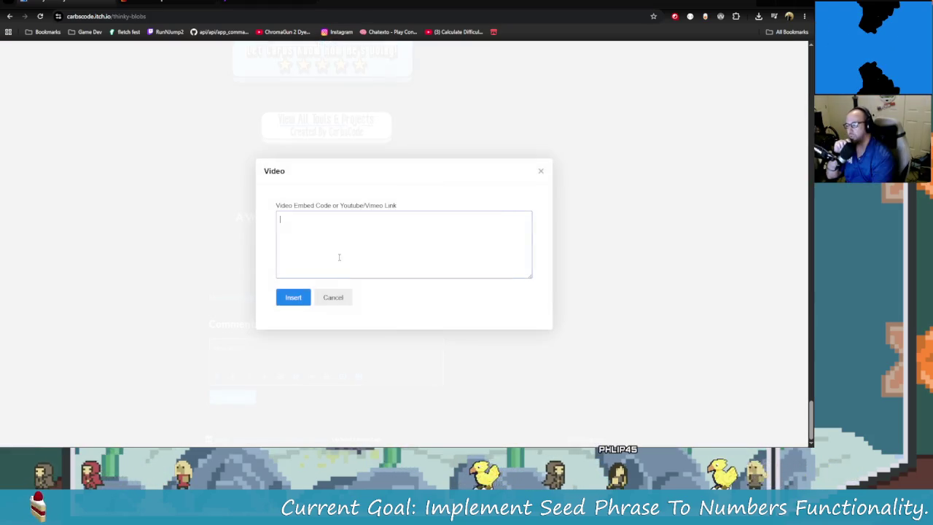
click(347, 298)
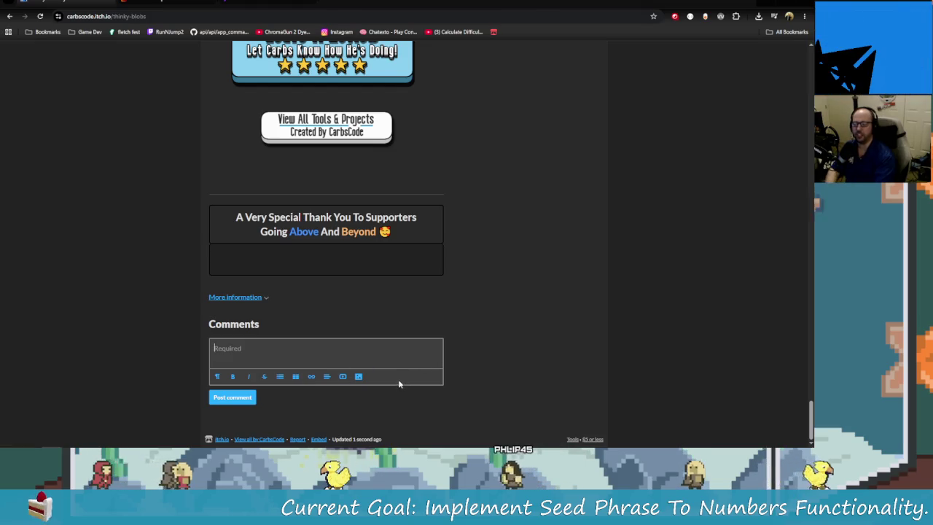
scroll(682, 313, up, 20)
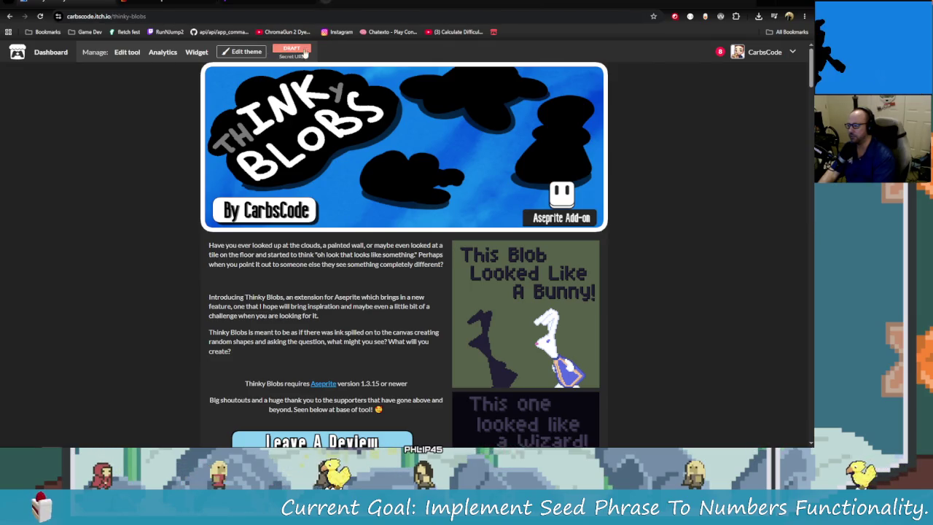
- Copy the Thinky Blobs page URL and load it in a new Incognito window, which shows itch.io's 404
click(268, 15)
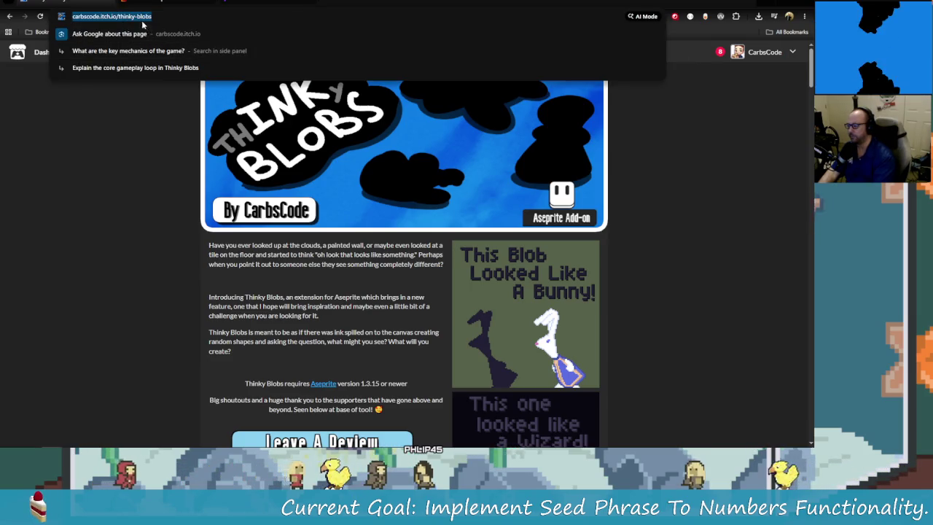
right_click(137, 20)
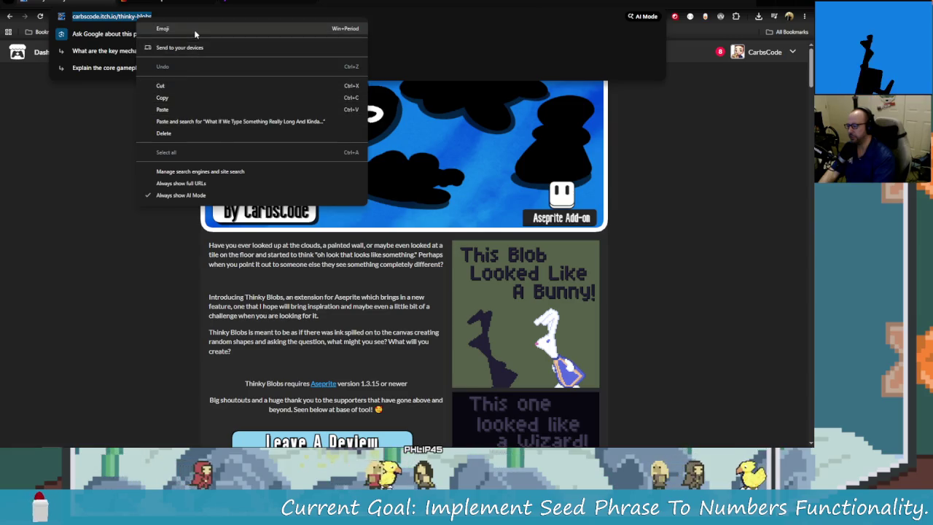
click(191, 97)
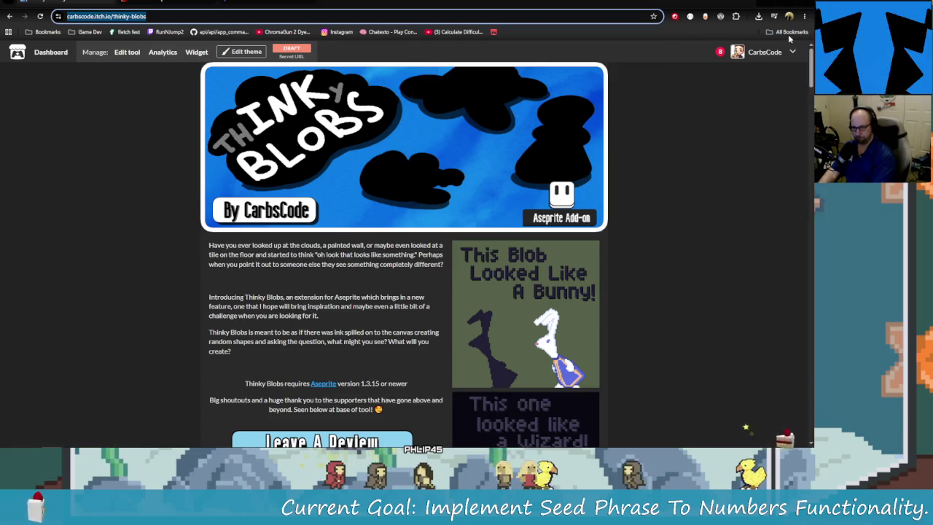
click(805, 16)
click(722, 58)
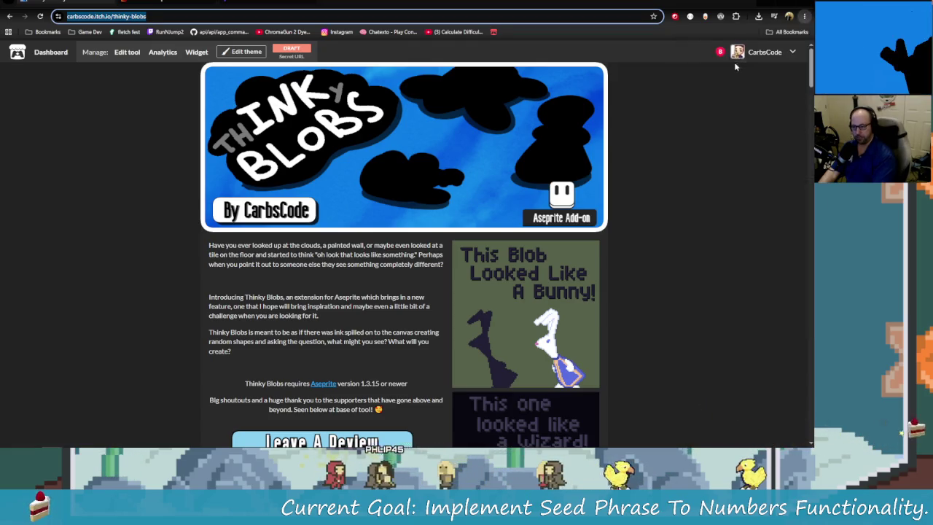
text(https://carbscode.itch.io/thinky-blobs)
key(Return)
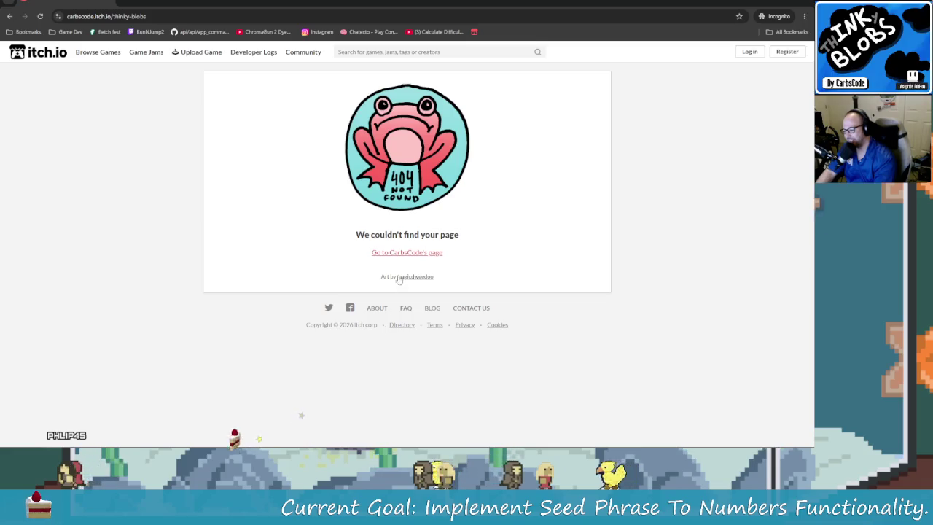
- Open the Carbs Toolbar product page from CarbsCode's itch.io page and scroll through it
scroll(257, 217, down, 3)
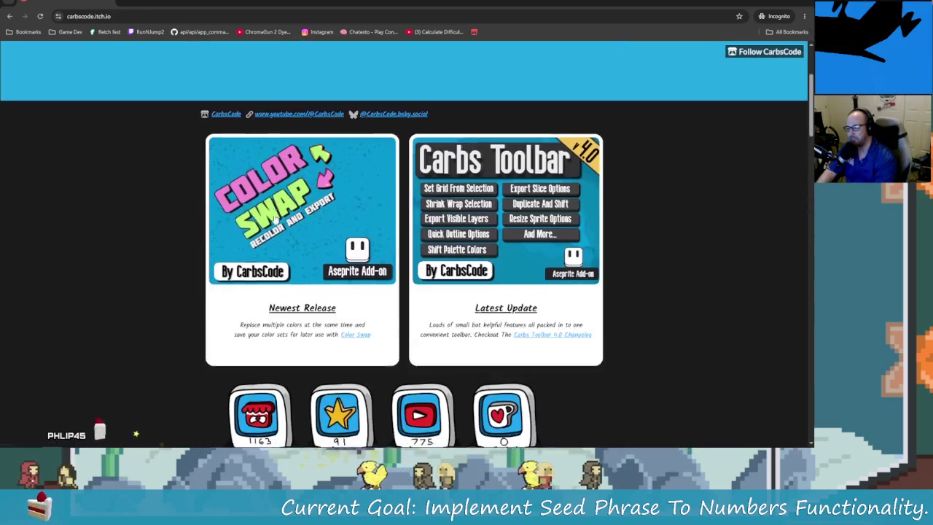
scroll(257, 217, down, 5)
scroll(257, 216, down, 2)
scroll(213, 217, up, 3)
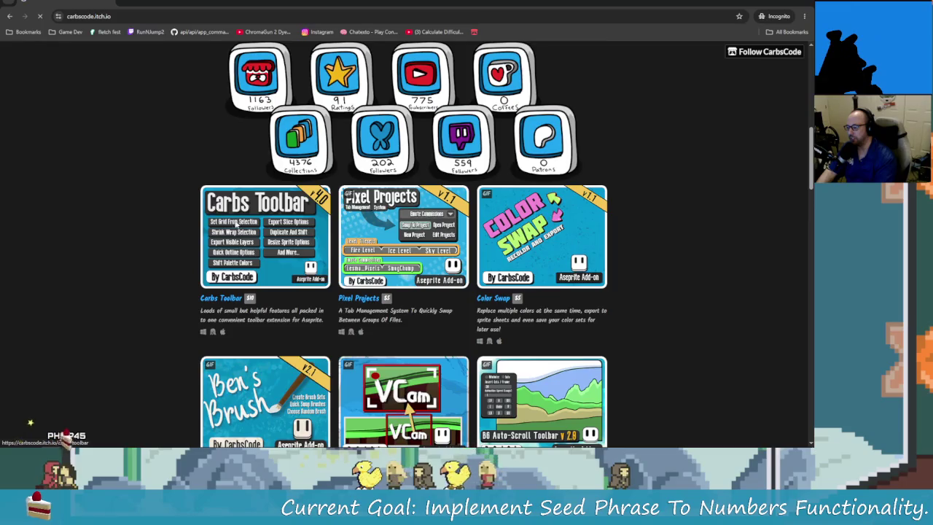
click(236, 224)
scroll(682, 209, down, 5)
scroll(677, 354, down, 5)
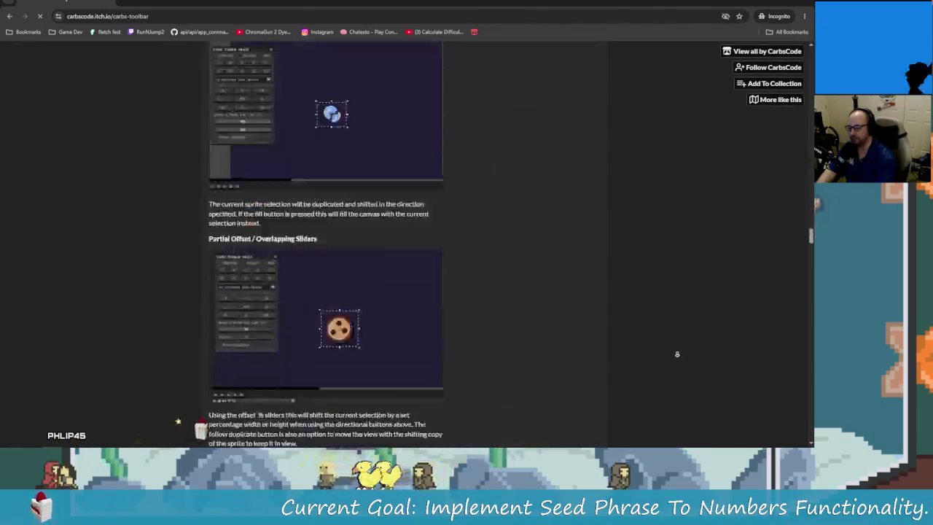
scroll(677, 354, down, 5)
scroll(677, 355, down, 5)
scroll(677, 354, down, 5)
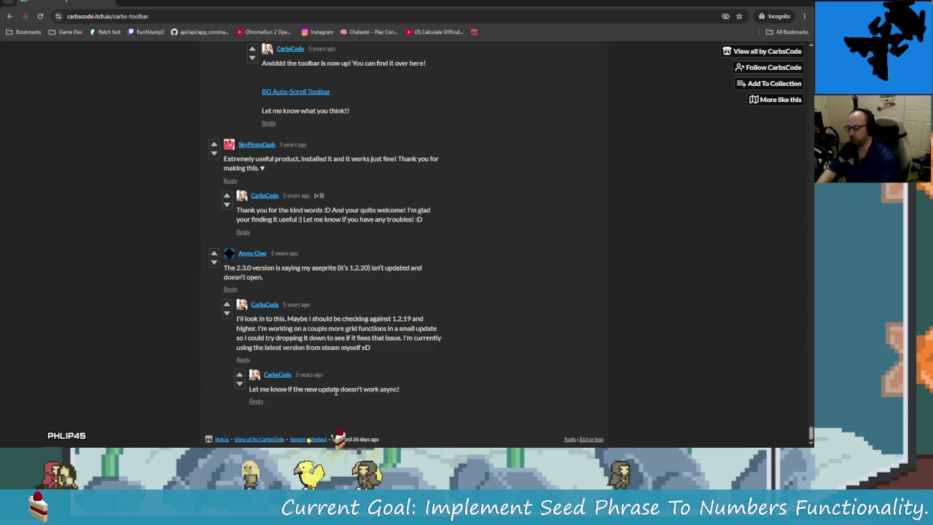
scroll(336, 391, up, 2)
scroll(331, 386, up, 3)
scroll(332, 379, up, 3)
scroll(332, 375, up, 3)
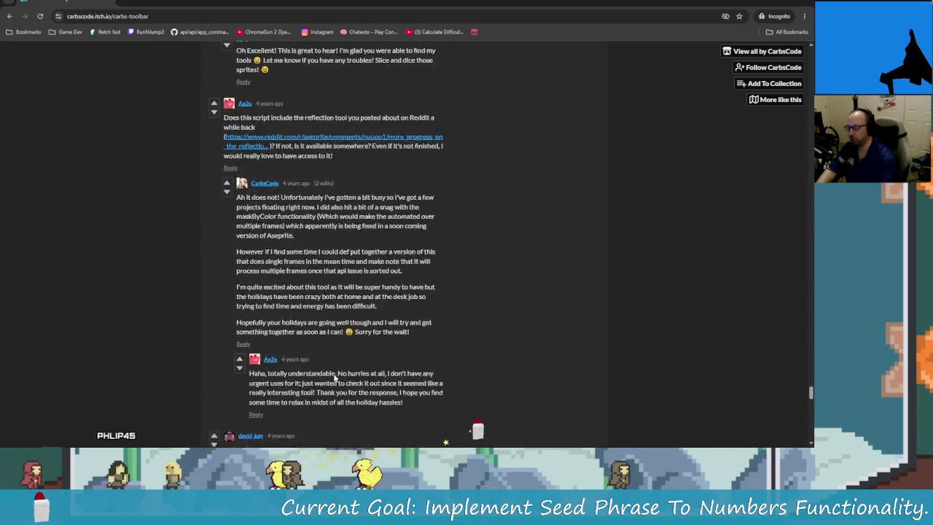
scroll(335, 376, up, 3)
scroll(335, 378, up, 3)
scroll(336, 379, up, 3)
scroll(337, 380, up, 3)
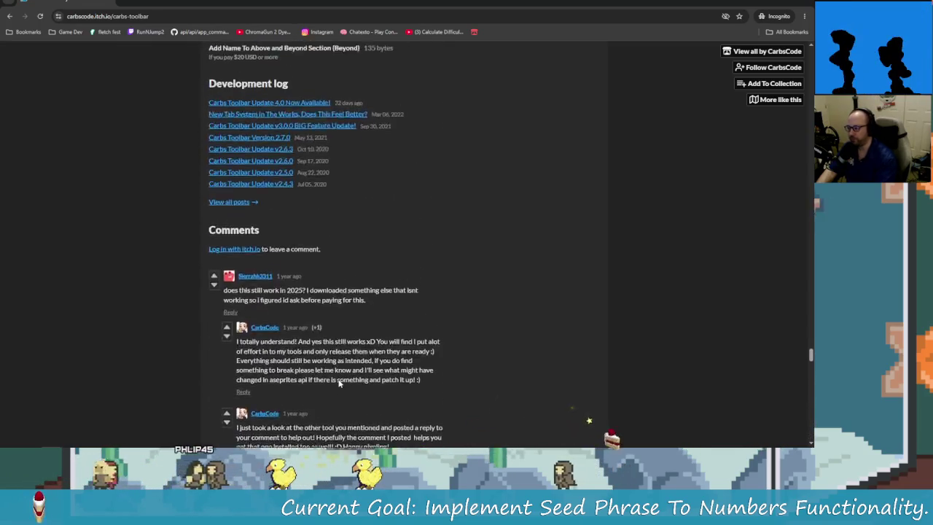
scroll(338, 383, up, 4)
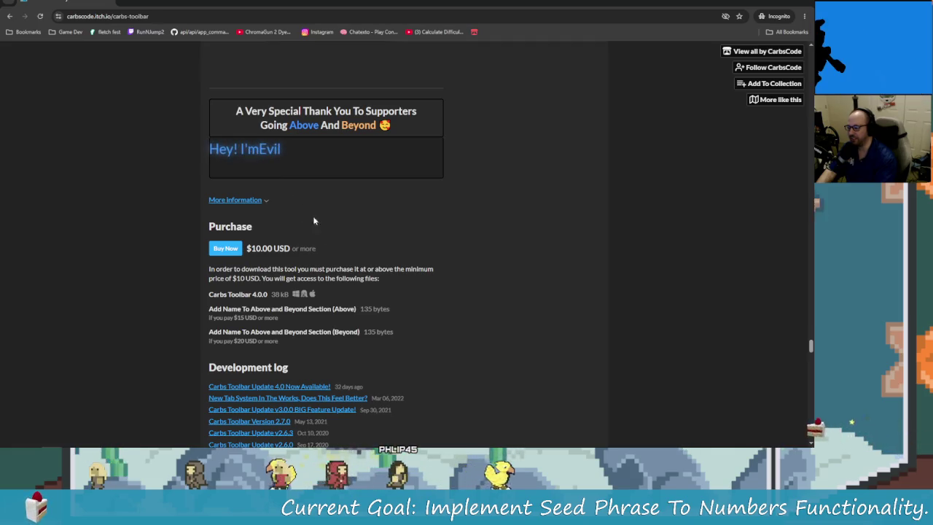
- Scroll down through the Carbs Toolbar comments, then return to the Thinky Blobs draft page window
scroll(277, 205, down, 2)
scroll(306, 248, down, 3)
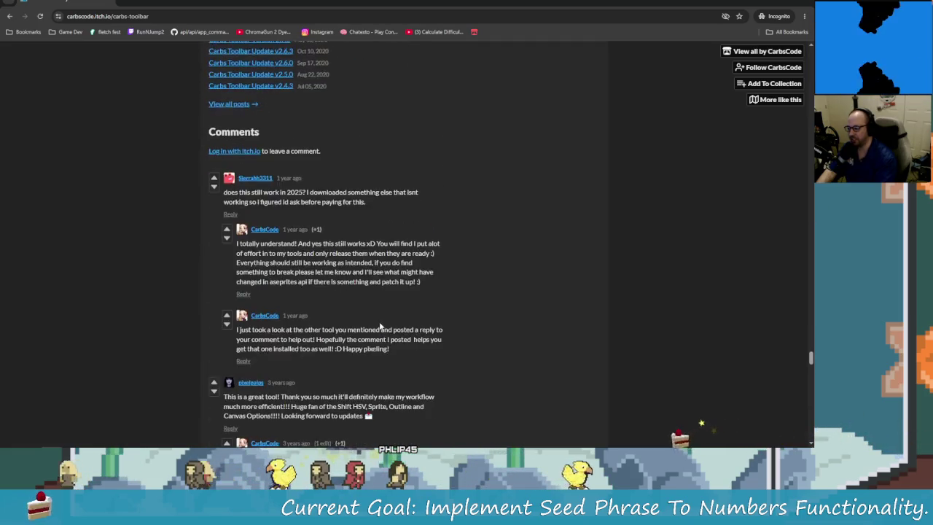
scroll(336, 284, down, 2)
scroll(349, 304, down, 3)
scroll(349, 300, down, 5)
scroll(341, 293, down, 5)
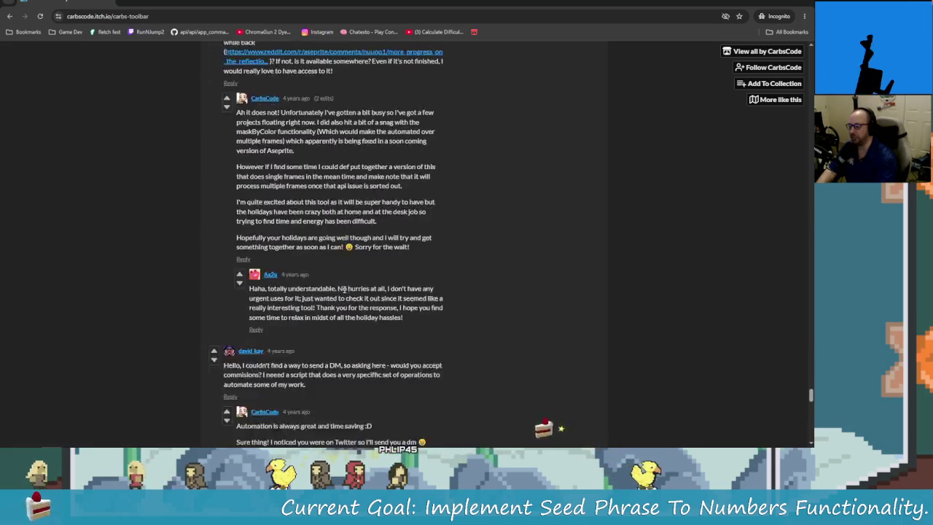
scroll(335, 288, down, 5)
scroll(329, 282, down, 5)
scroll(328, 279, down, 5)
scroll(314, 276, down, 3)
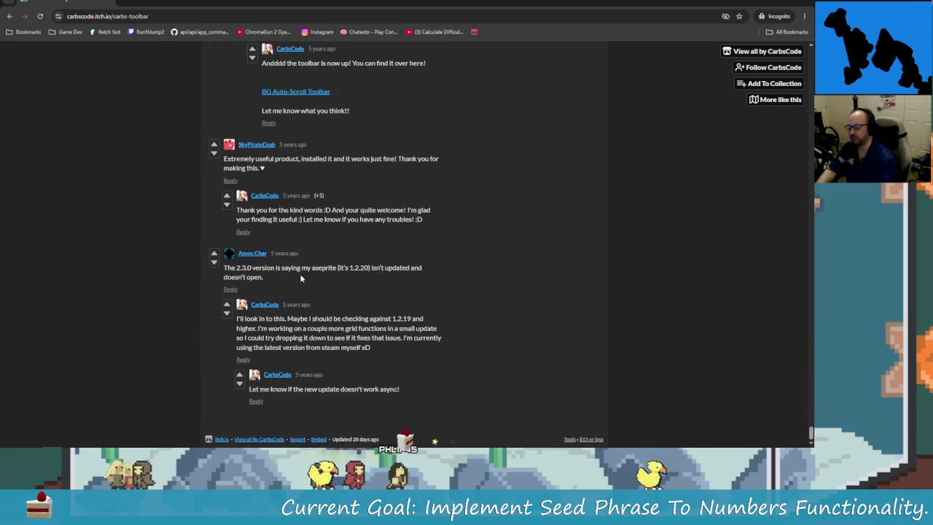
scroll(300, 274, down, 3)
scroll(475, 372, up, 10)
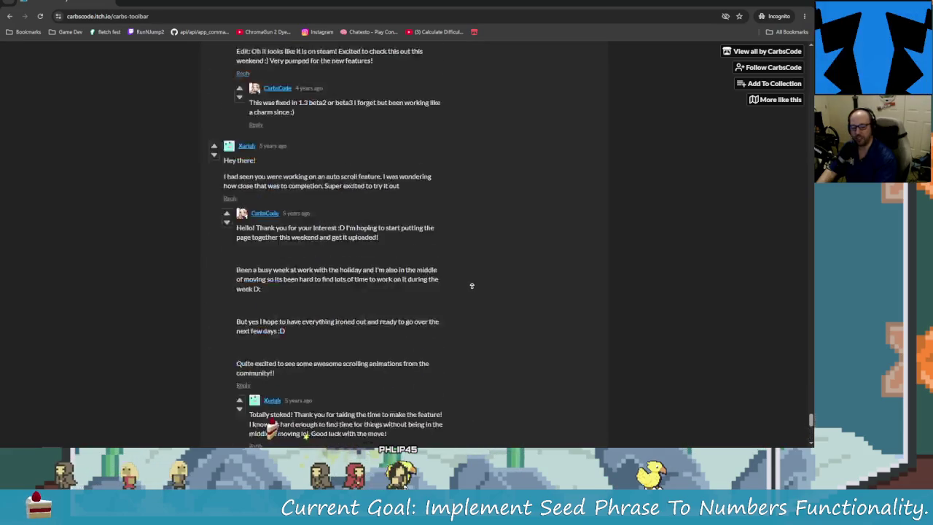
scroll(474, 328, up, 10)
scroll(471, 292, up, 5)
scroll(472, 285, up, 10)
scroll(473, 314, up, 10)
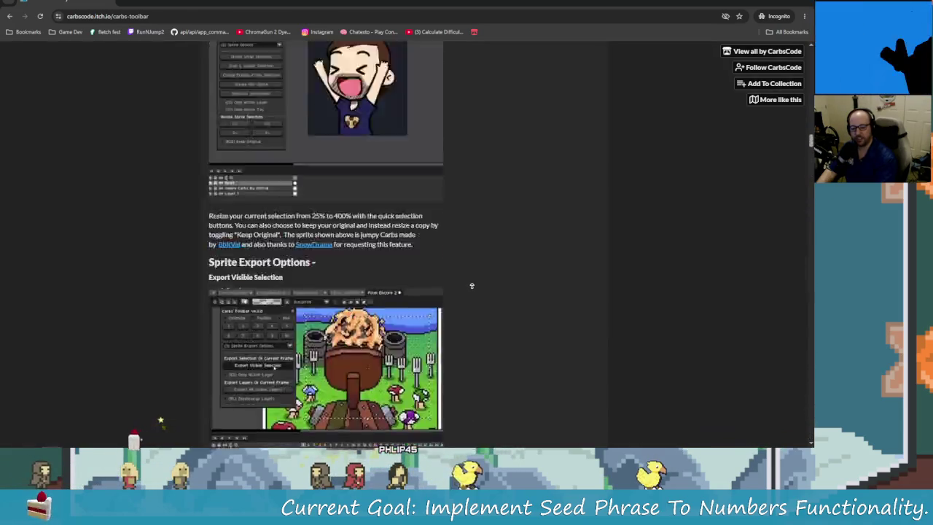
scroll(474, 350, up, 10)
scroll(475, 386, up, 5)
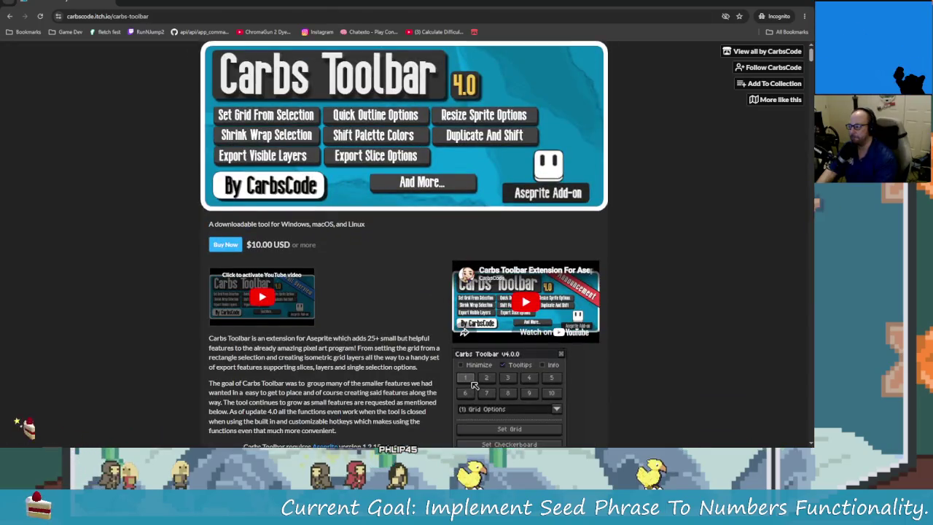
click(108, 2)
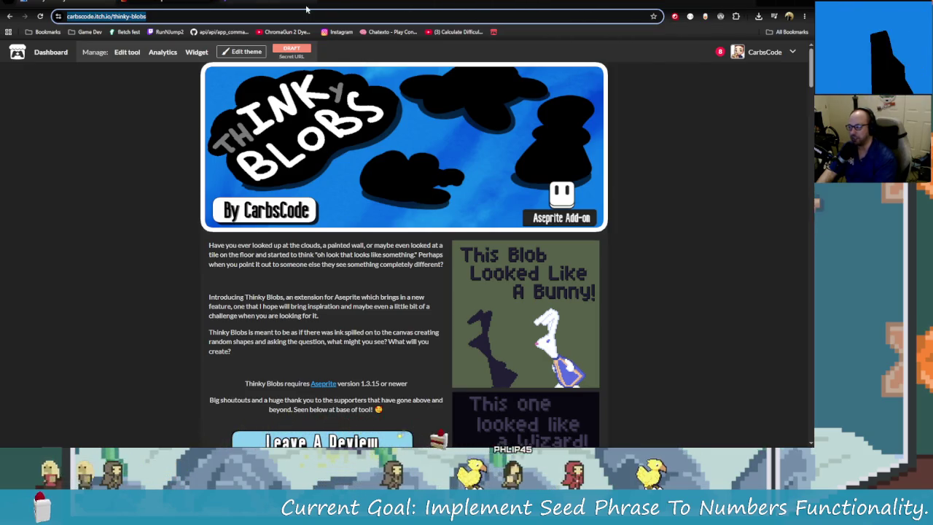
- Glance at the Rider docs and CarbsCode stream tabs, then switch to Aseprite's Thinky Blobs panel
click(209, 2)
click(229, 2)
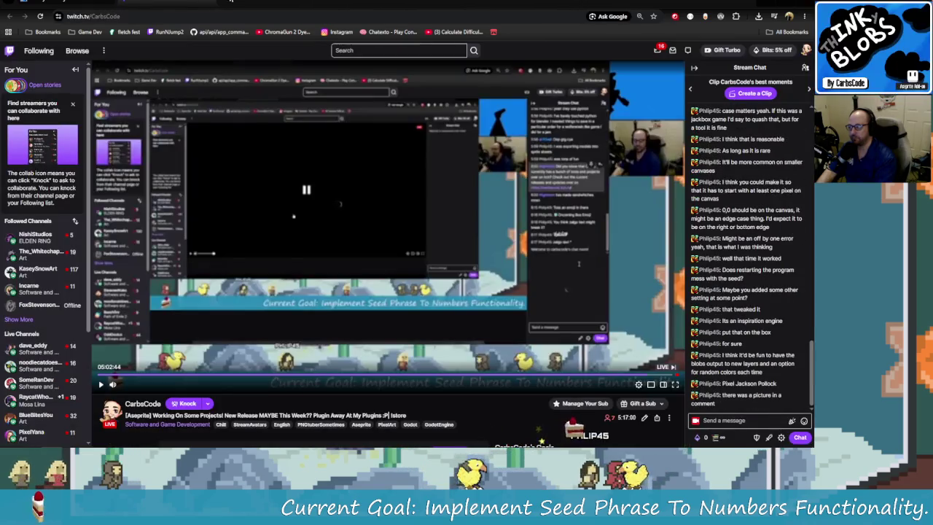
key(alt+Tab)
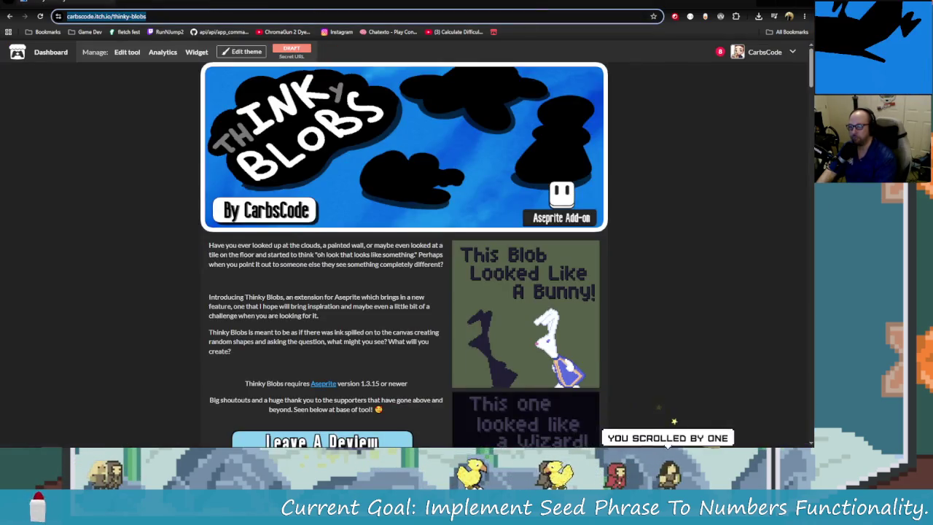
key(alt+Tab)
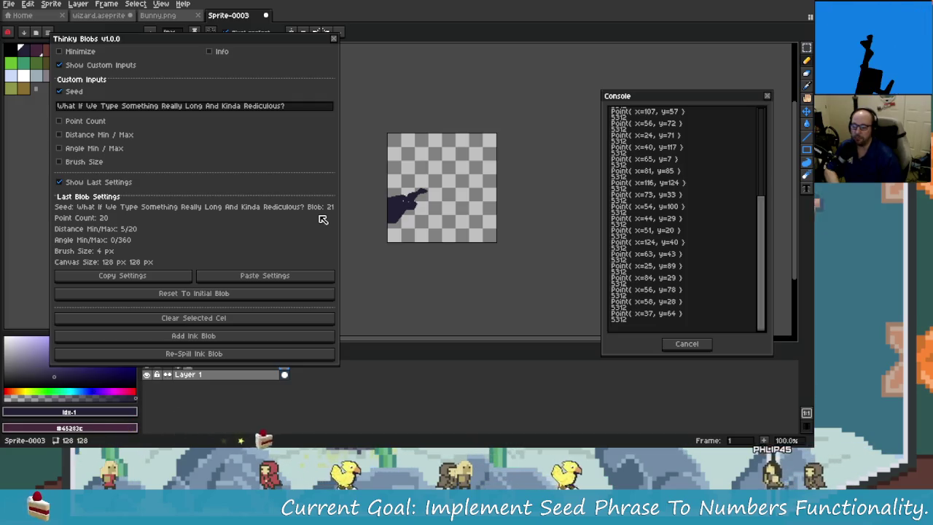
- Bring Aseprite with the Thinky Blobs panel to the front using Alt+Tab
key(alt+Tab)
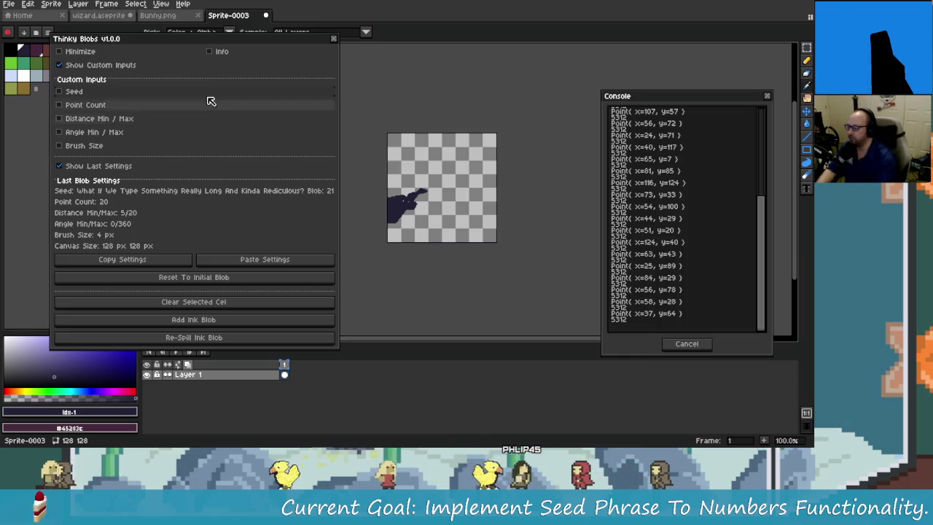
- Uncheck Show Last Settings in the Thinky Blobs panel
click(88, 166)
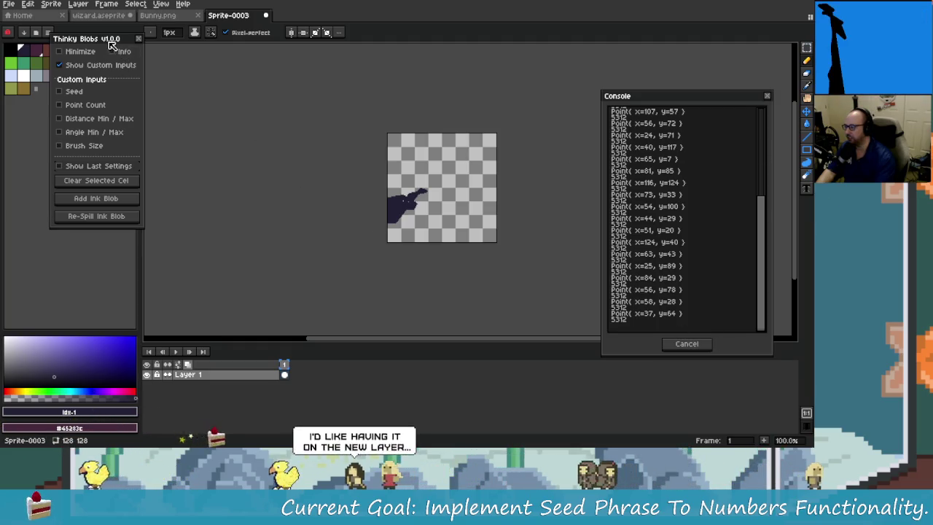
- Uncheck Show Custom Inputs and move the Thinky Blobs panel beside the centred ink blob canvas
drag(90, 78, 186, 108)
click(182, 95)
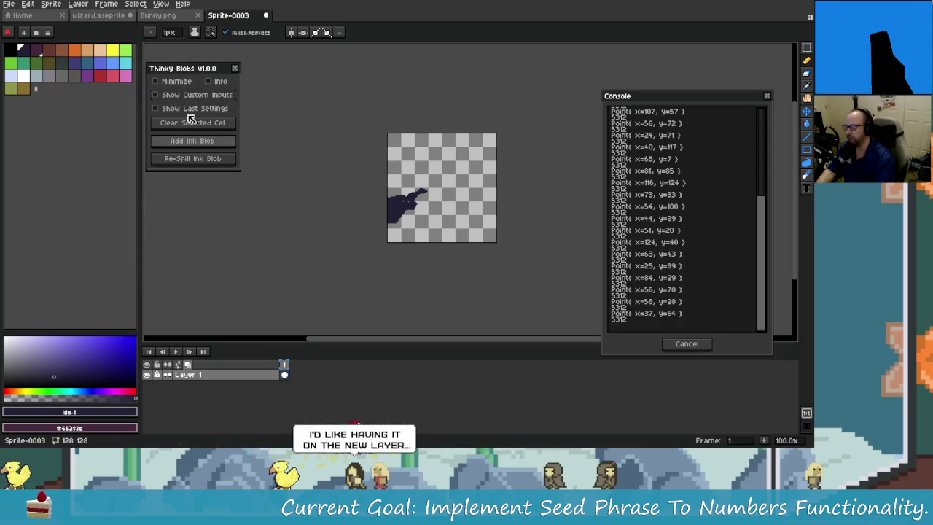
drag(204, 73, 255, 119)
scroll(387, 194, up, 2)
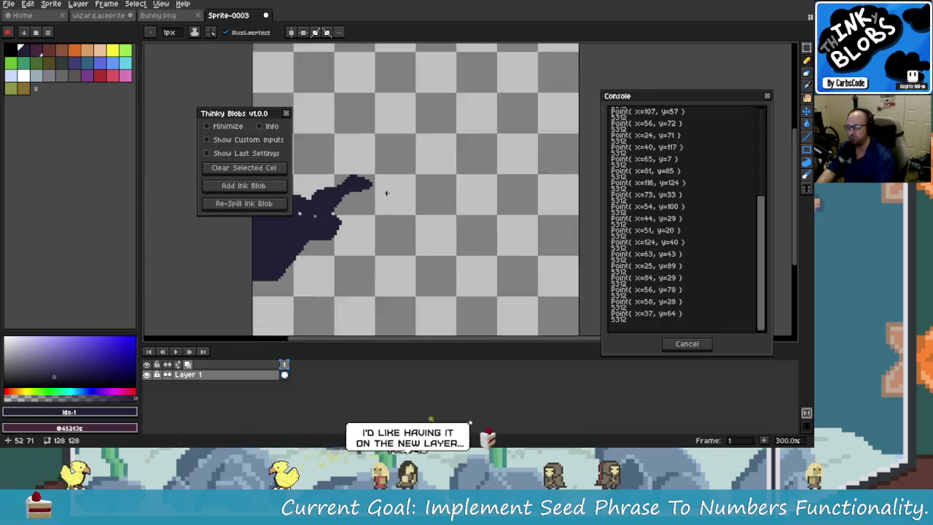
scroll(394, 197, down, 2)
scroll(398, 201, up, 1)
drag(398, 201, 470, 252)
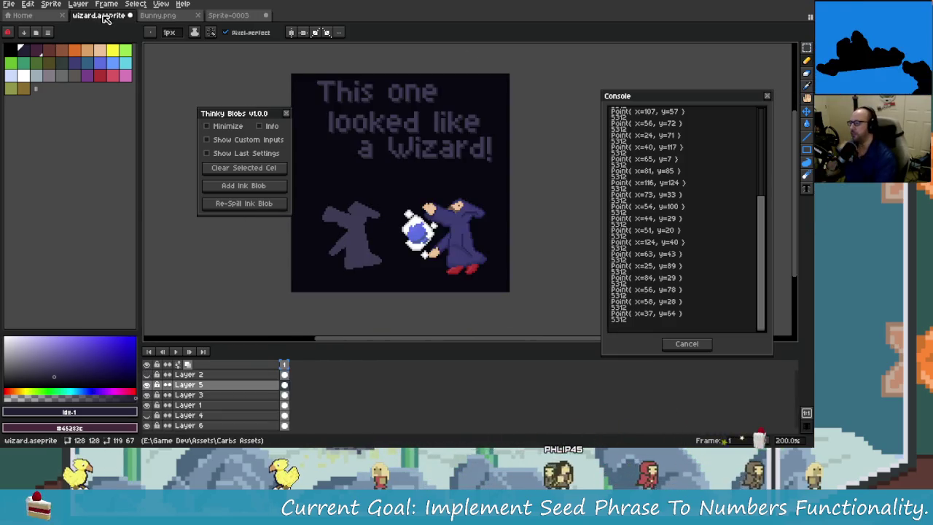
- Switch to the wizard.aseprite document, then bring up the open-windows list
key(ctrl+Tab)
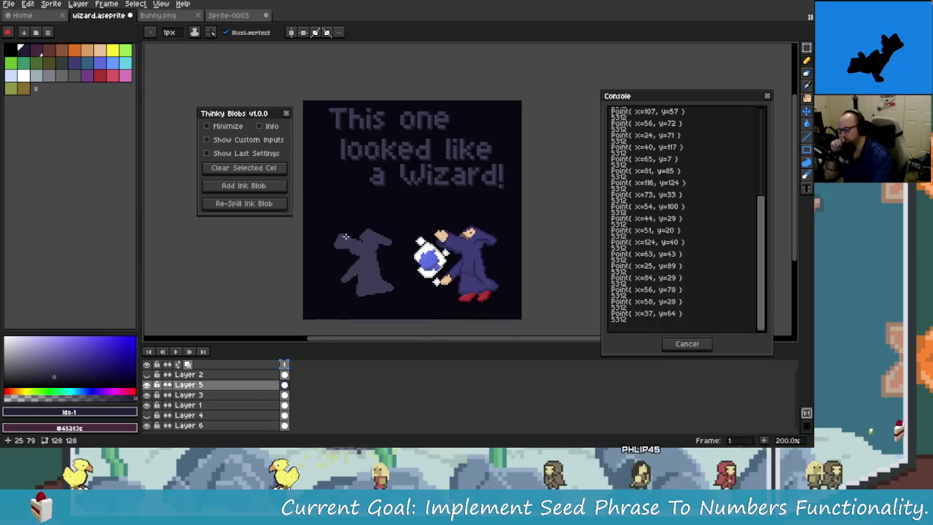
drag(407, 256, 429, 245)
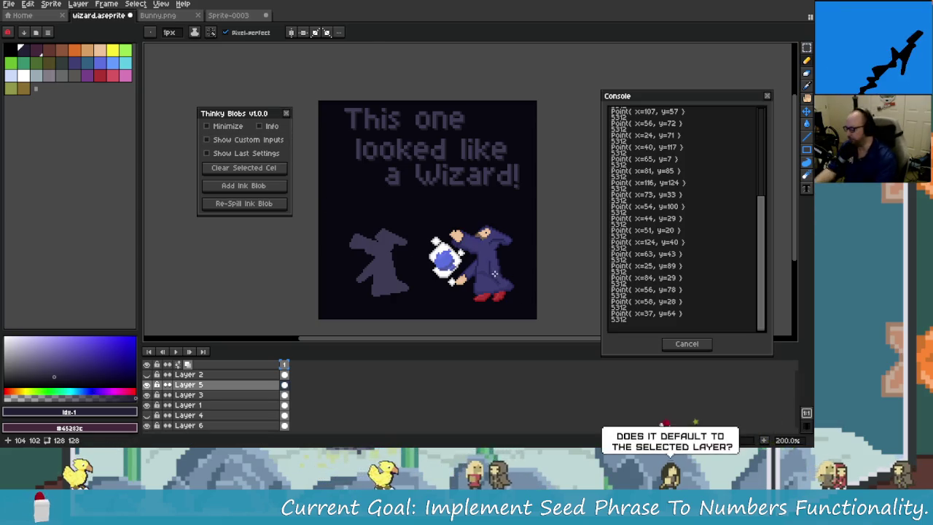
key(alt+Tab)
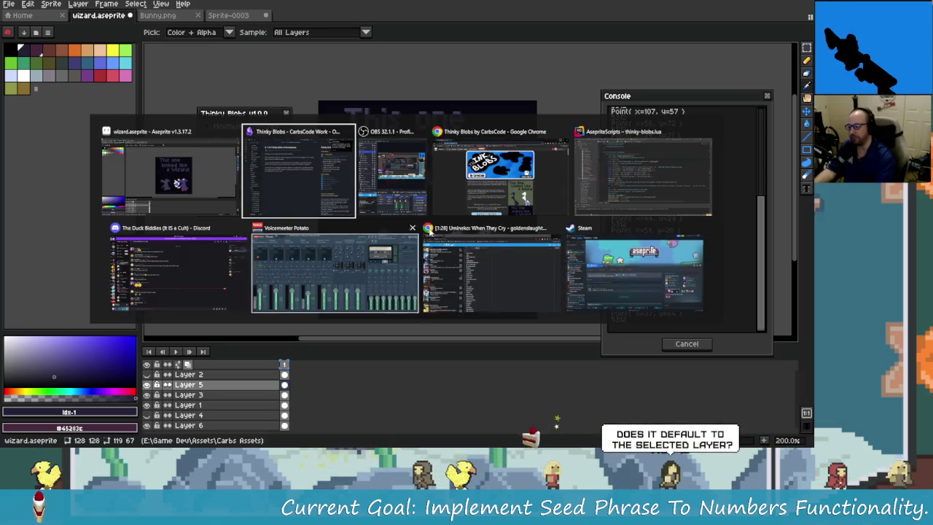
- Copy seed lines 1–4 of CoolBlobs.txt in Rider and return to Aseprite
click(642, 175)
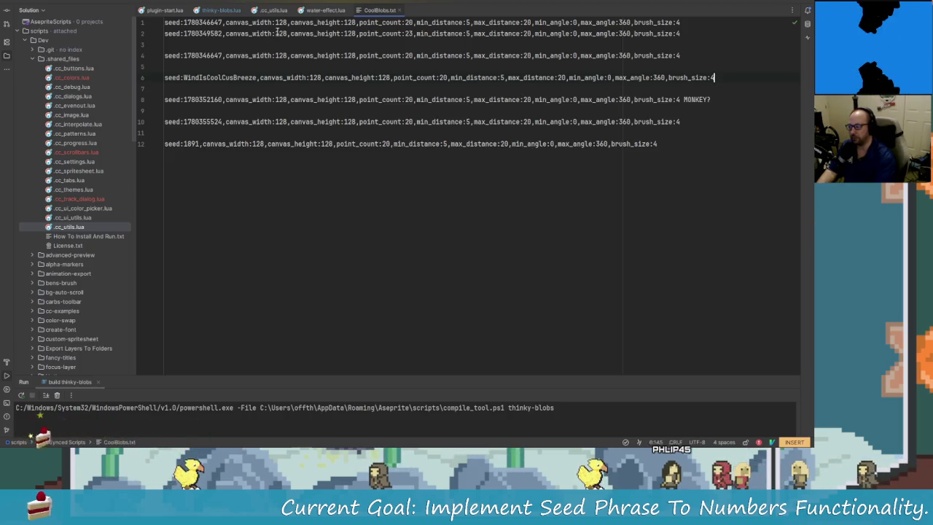
drag(683, 55, 165, 22)
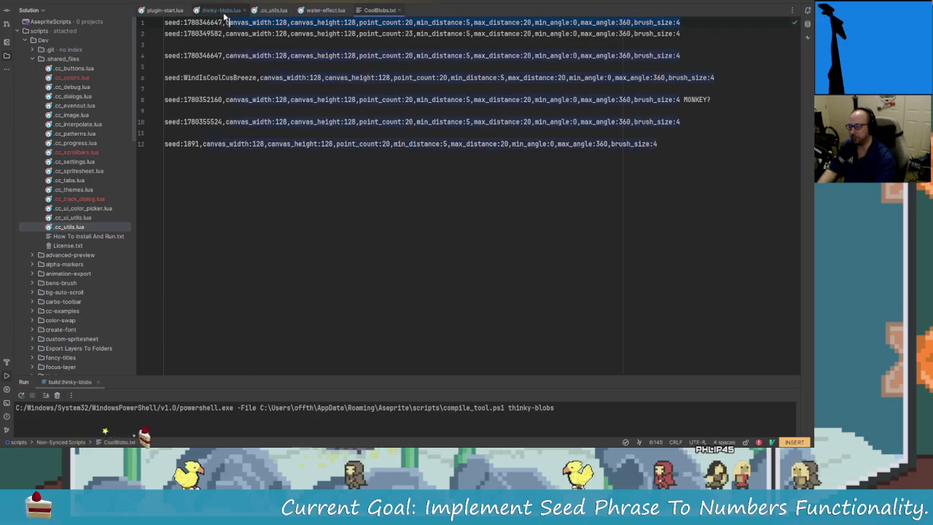
right_click(168, 23)
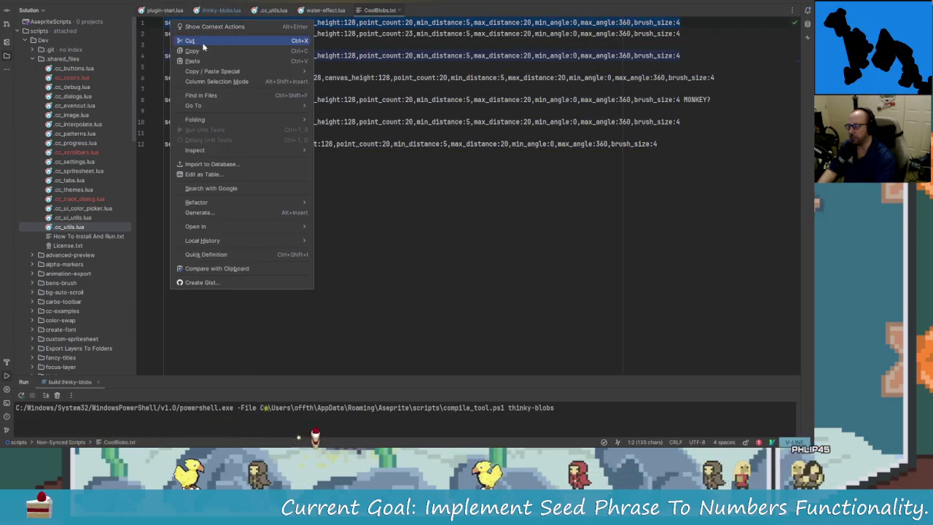
click(201, 51)
key(alt+Tab)
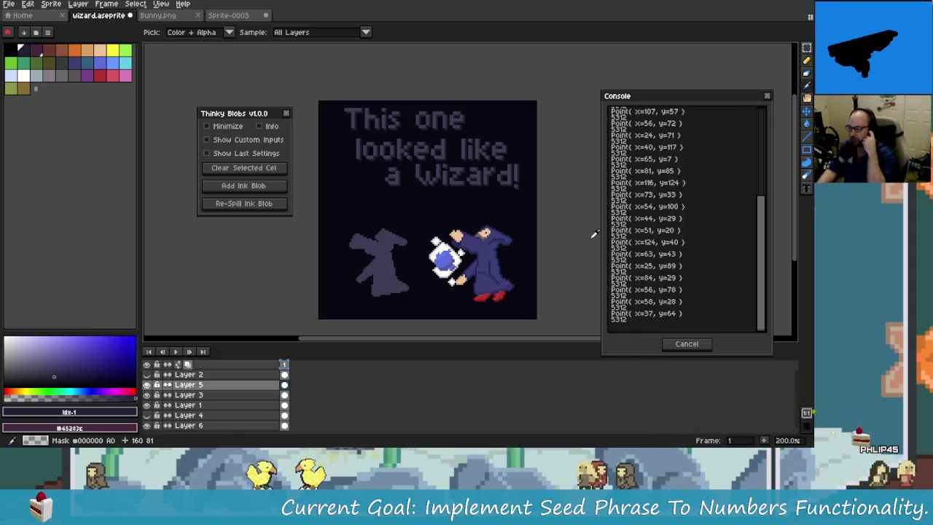
- Switch from the wizard sprite to CoolBlobs.txt in JetBrains Rider
key(alt+Tab)
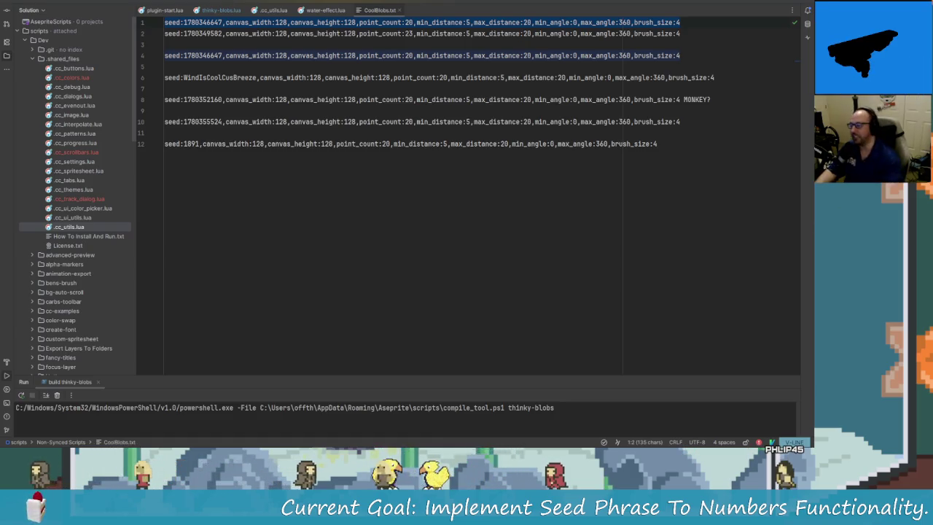
- Reselect only the first seed line of CoolBlobs.txt, then switch back to Aseprite
click(538, 22)
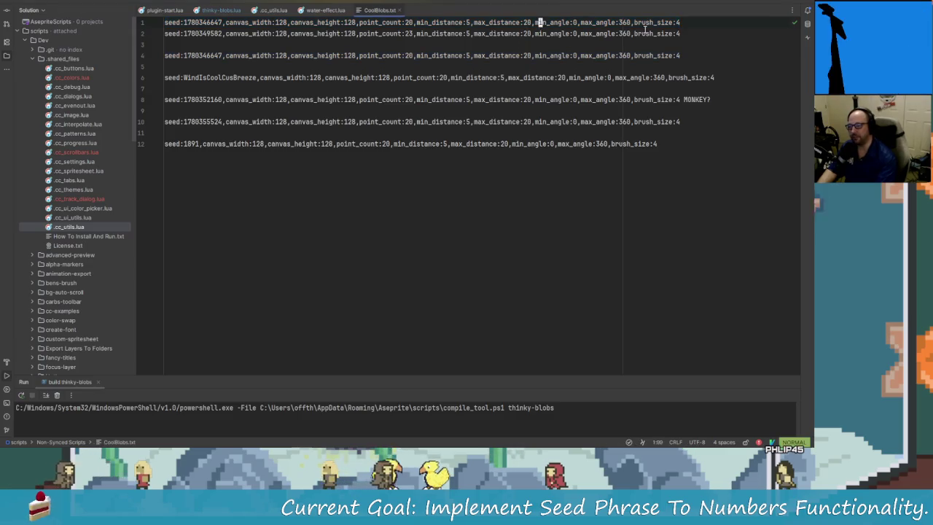
drag(165, 22, 248, 34)
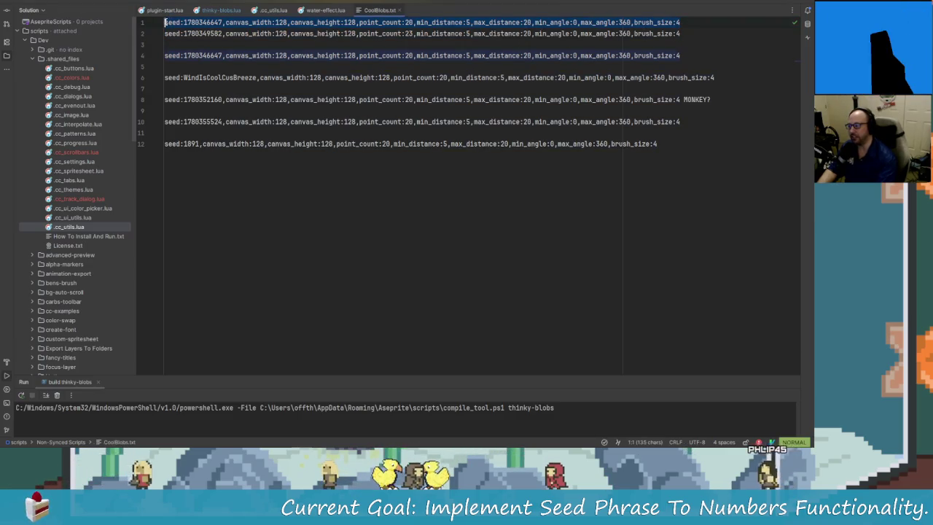
right_click(165, 23)
click(208, 50)
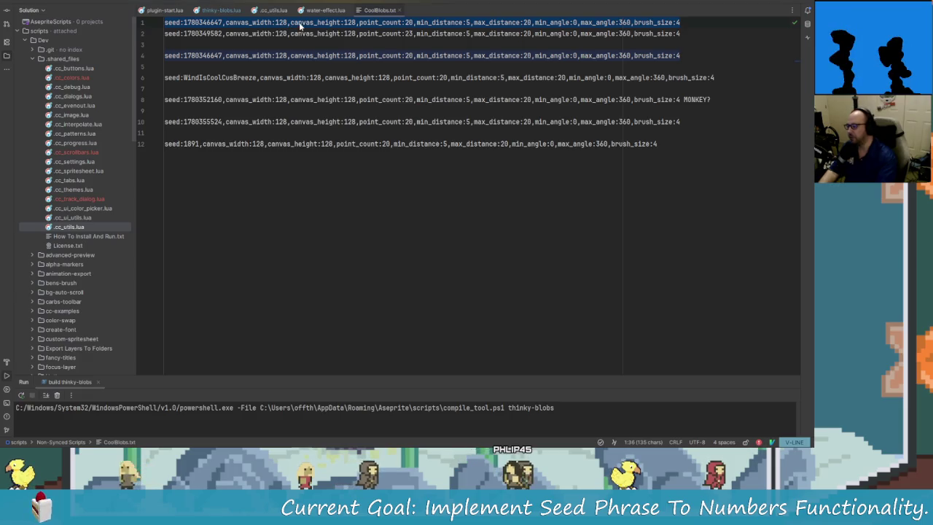
right_click(298, 23)
key(alt+Tab)
key(alt+Tab)
key(alt+Tab)
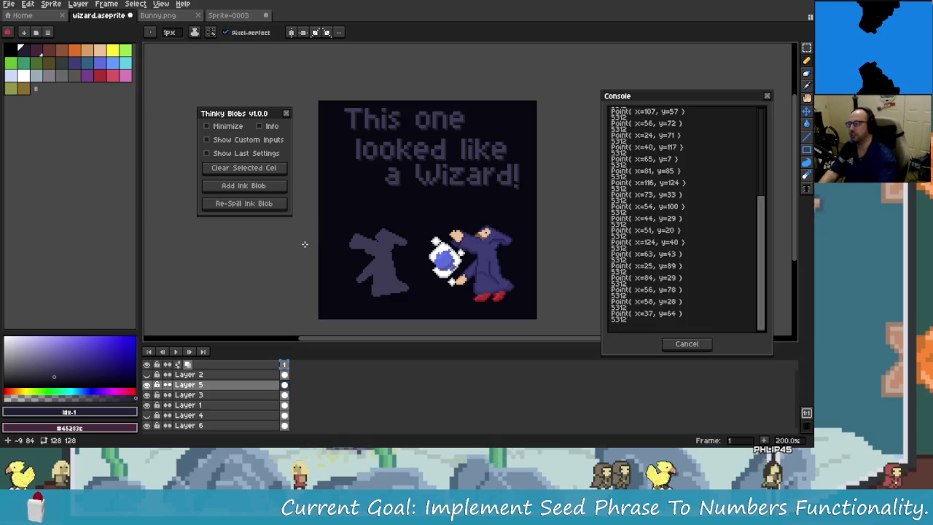
click(242, 140)
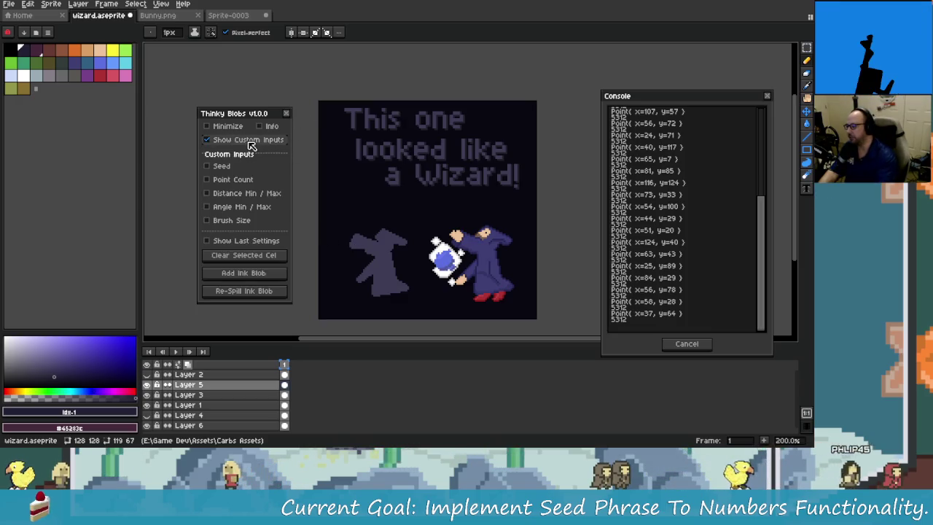
click(244, 139)
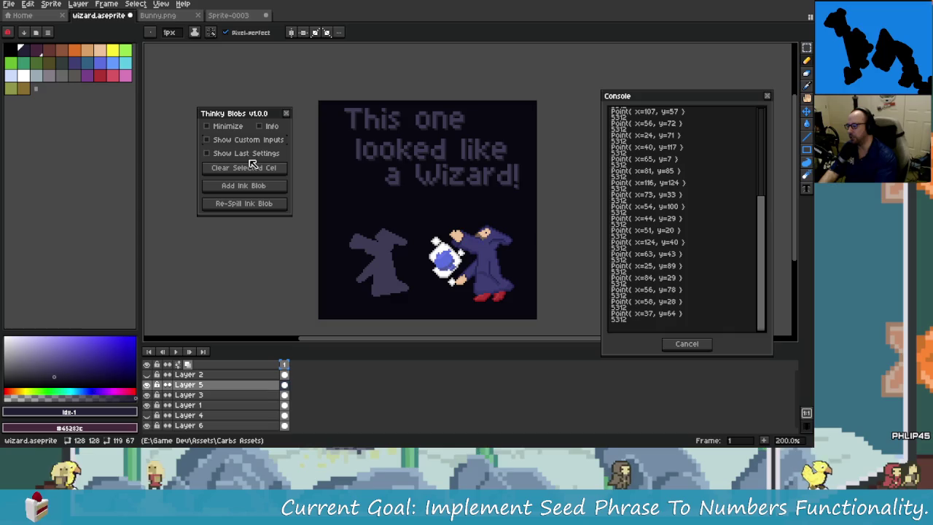
click(249, 153)
click(247, 153)
click(244, 139)
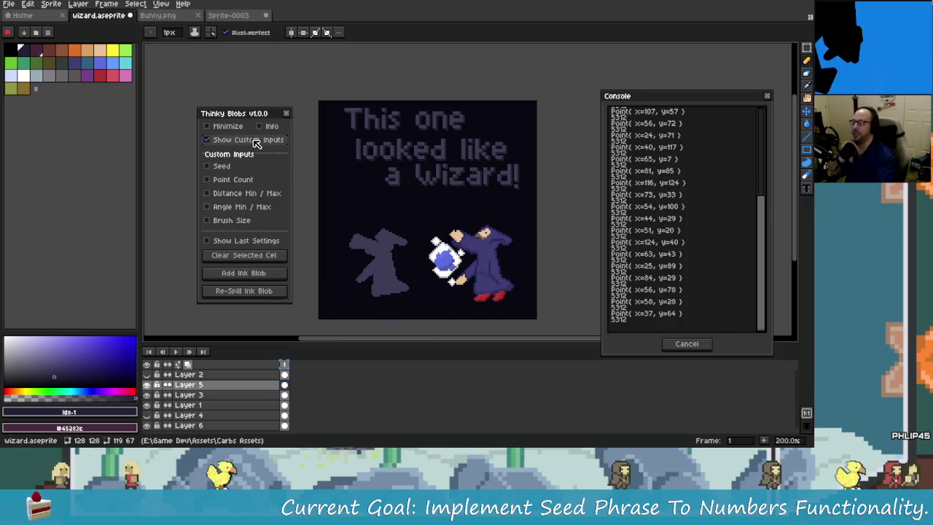
click(251, 139)
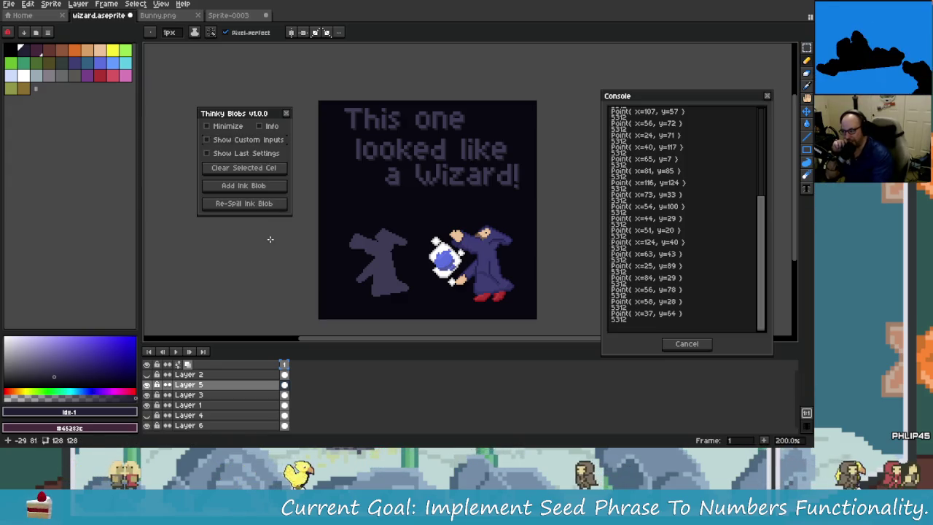
click(261, 140)
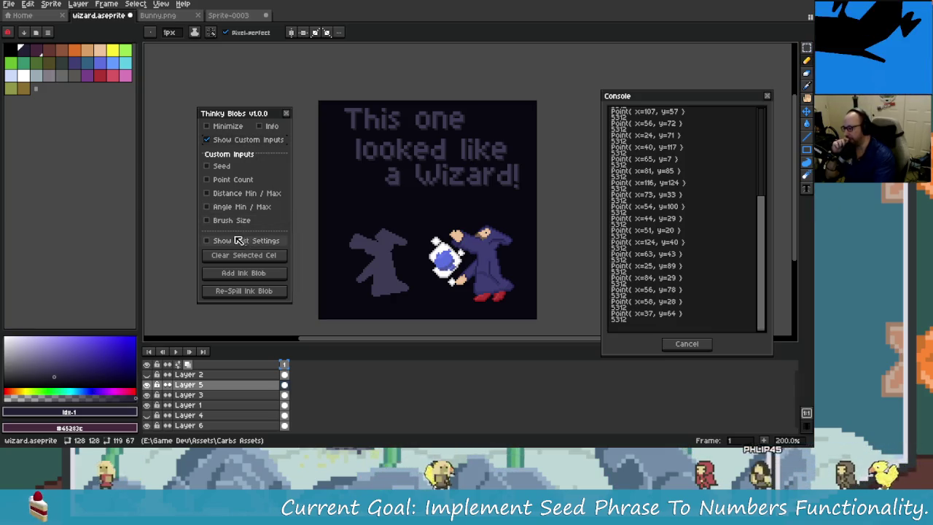
click(241, 140)
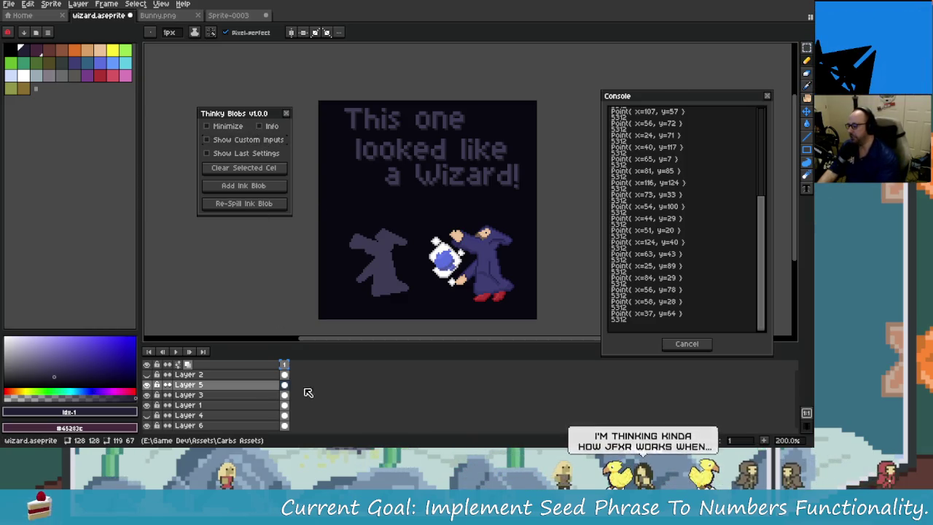
- Switch to Sprite-0003 and undo its ink blob, leaving an empty canvas
click(229, 15)
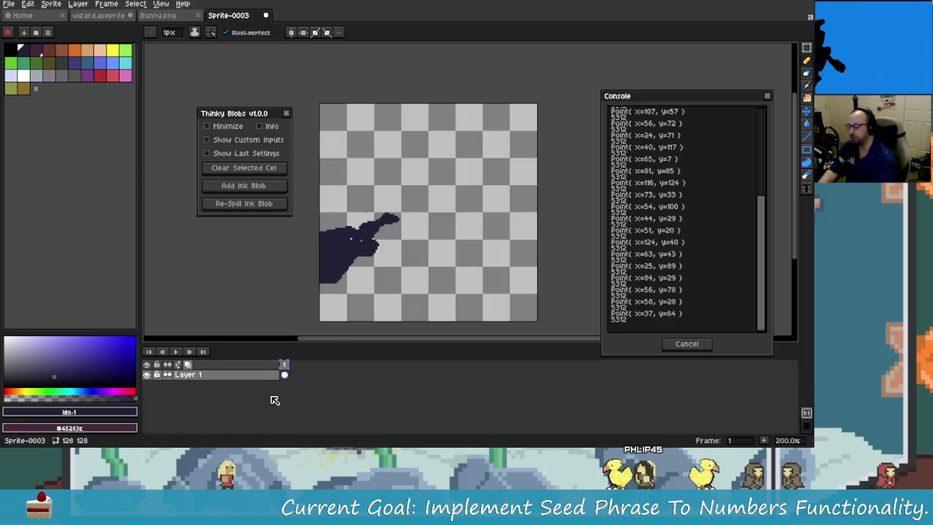
key(ctrl+z)
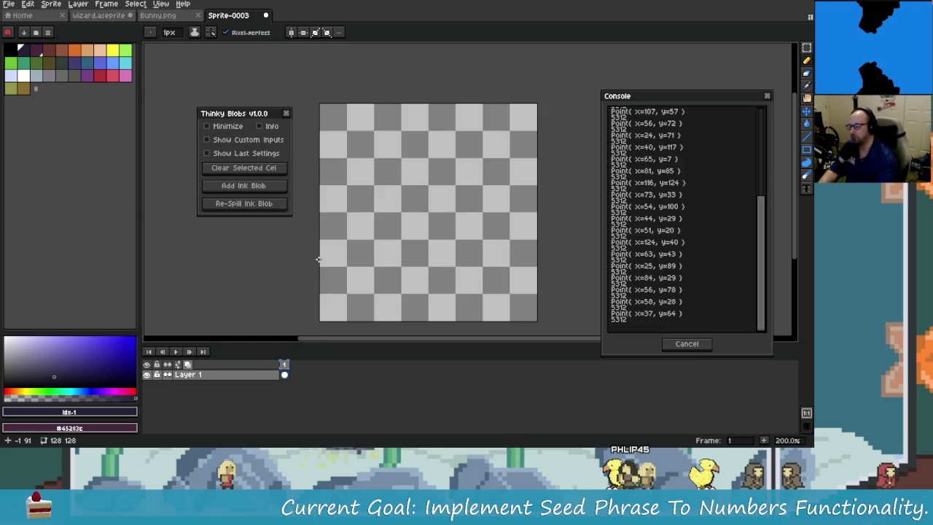
click(241, 140)
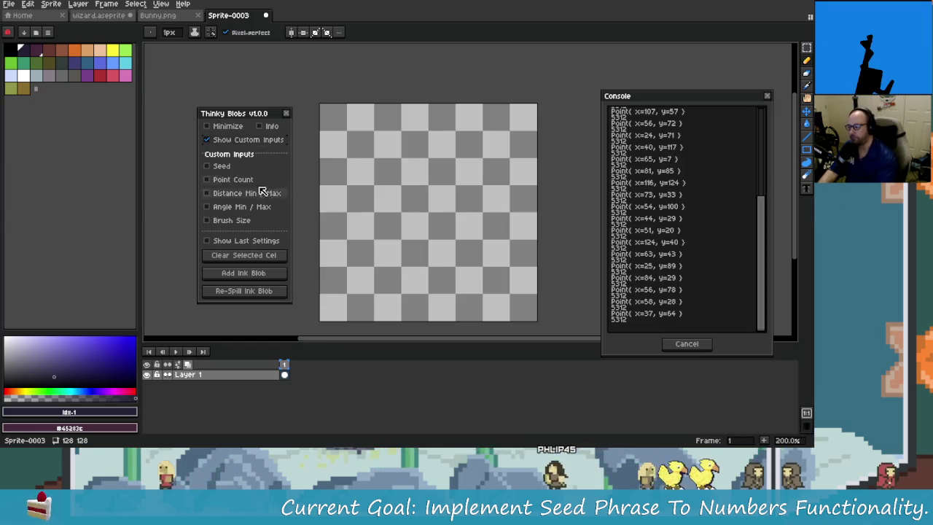
- Close the Thinky Blobs panel and reopen it from the Frame menu
click(286, 113)
click(78, 4)
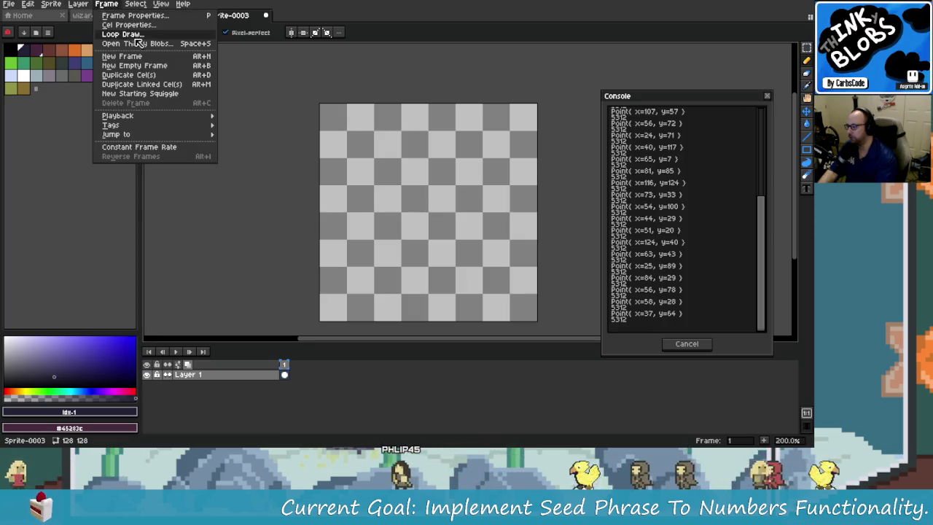
click(136, 44)
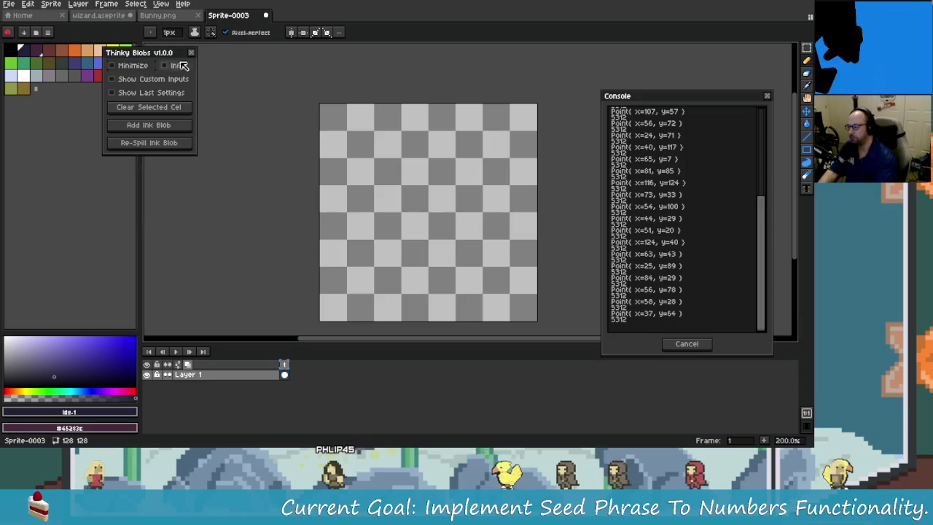
drag(173, 53, 273, 107)
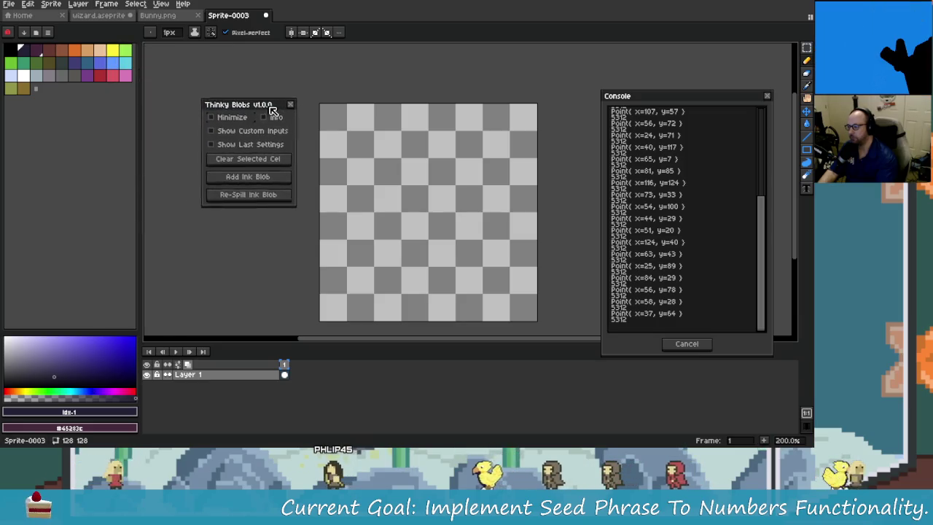
click(262, 148)
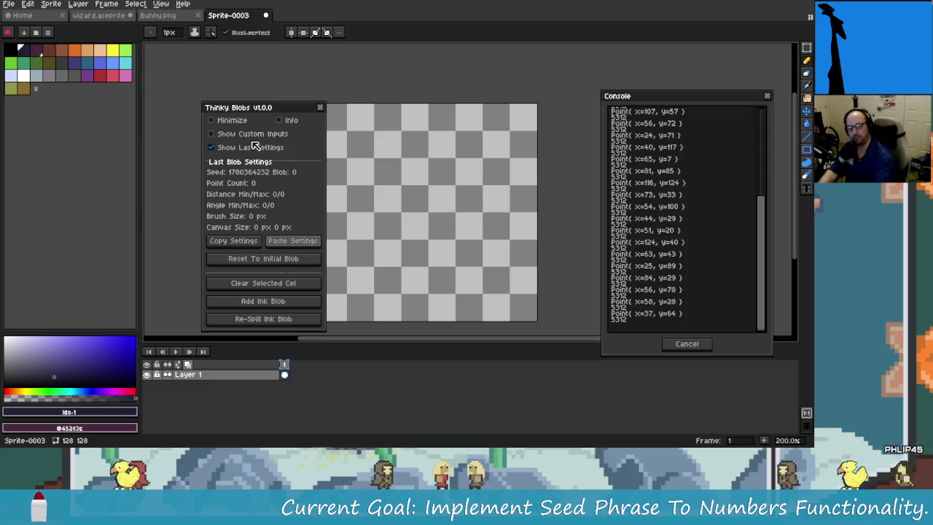
click(283, 302)
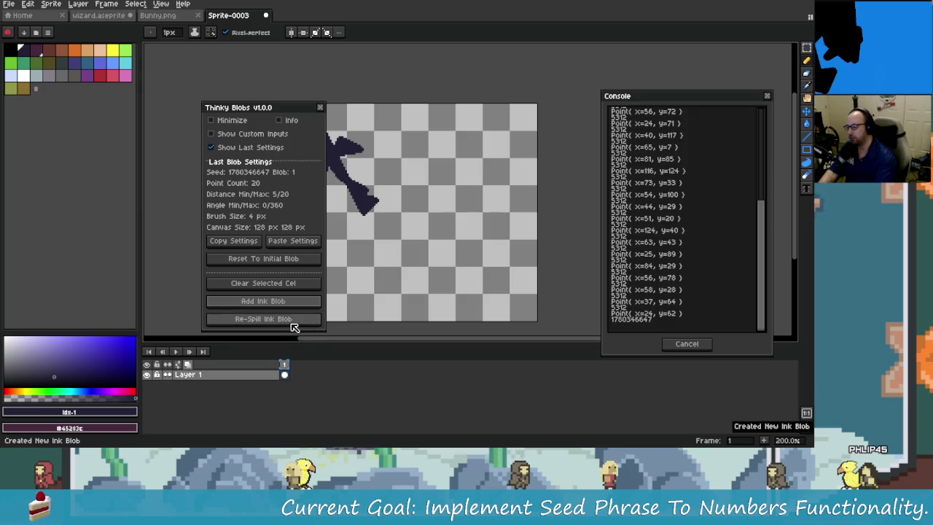
click(292, 324)
click(292, 325)
click(292, 324)
click(291, 324)
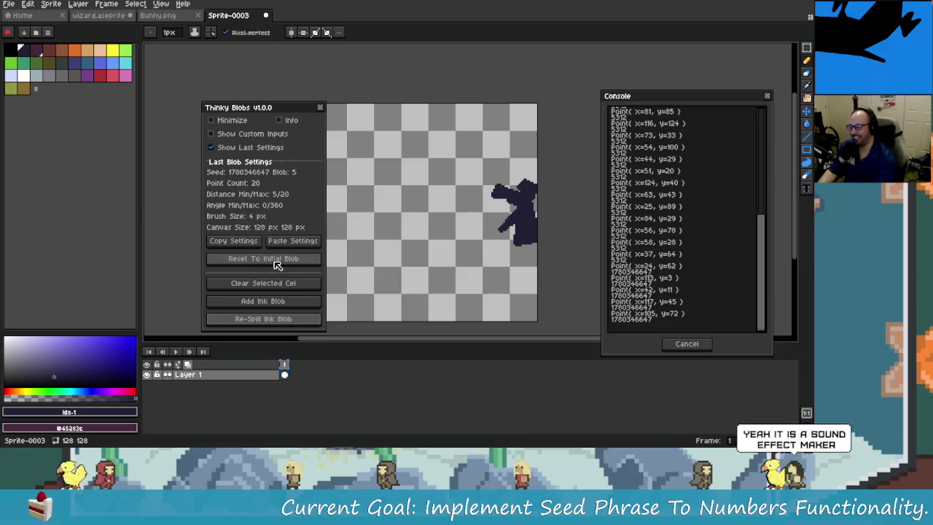
click(252, 284)
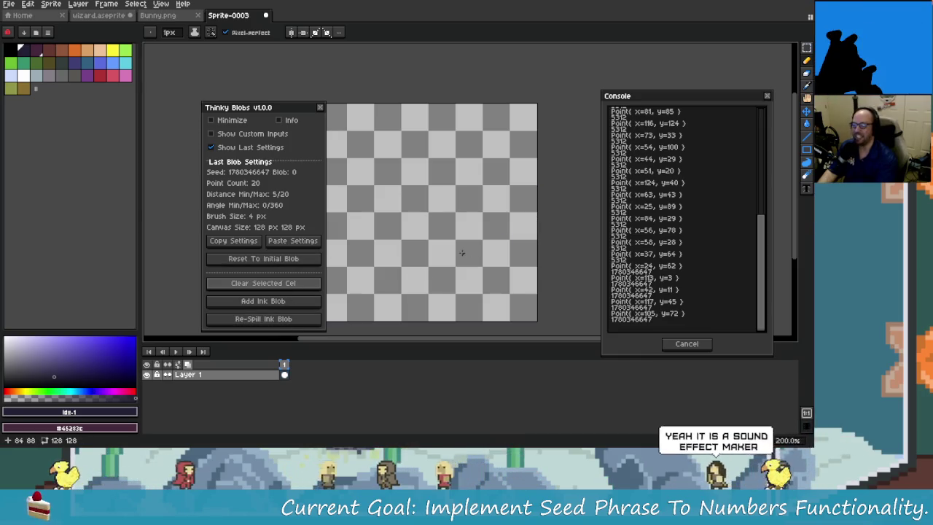
drag(421, 241, 435, 243)
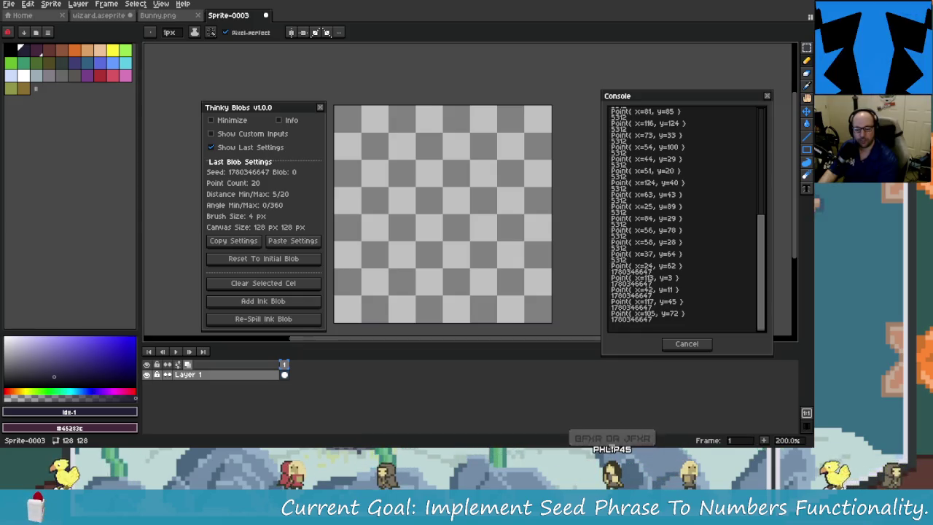
drag(279, 108, 329, 110)
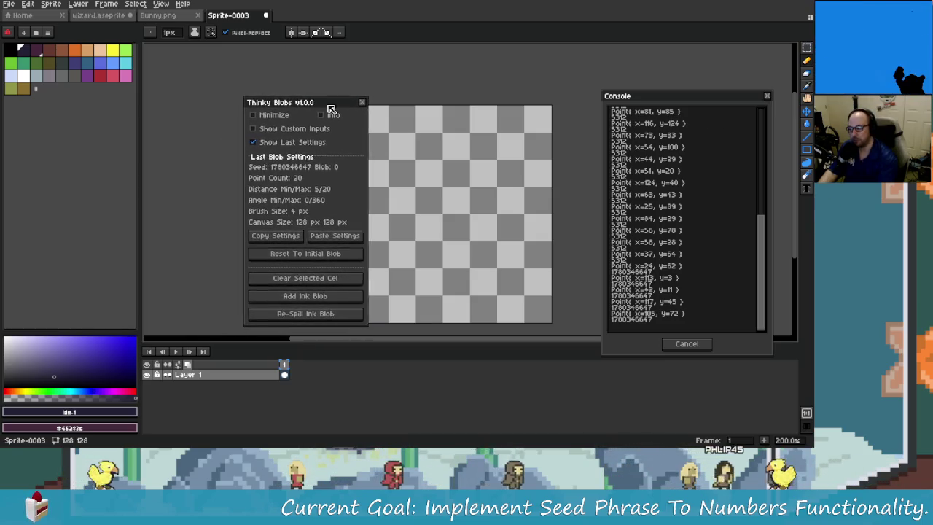
- Untick Show Last Settings so only the blob actions remain in the Thinky Blobs panel
click(303, 143)
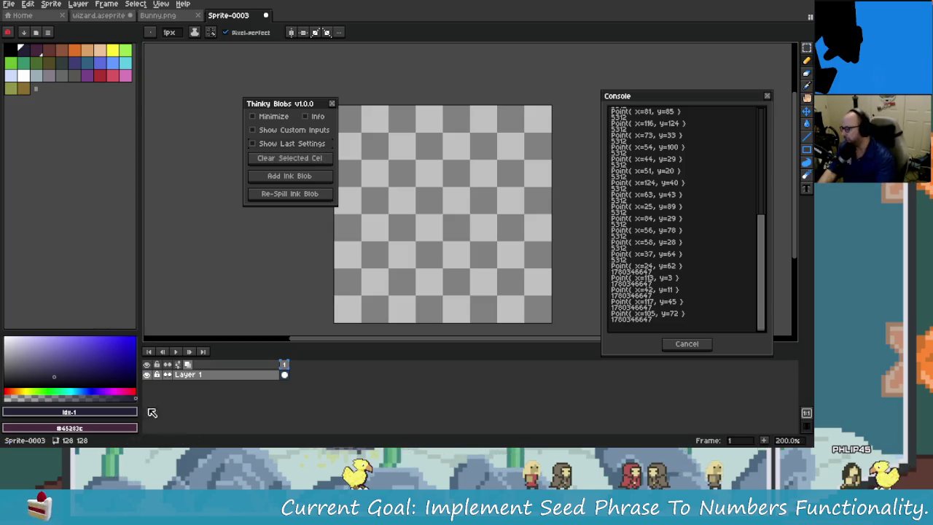
mouse_move(225, 439)
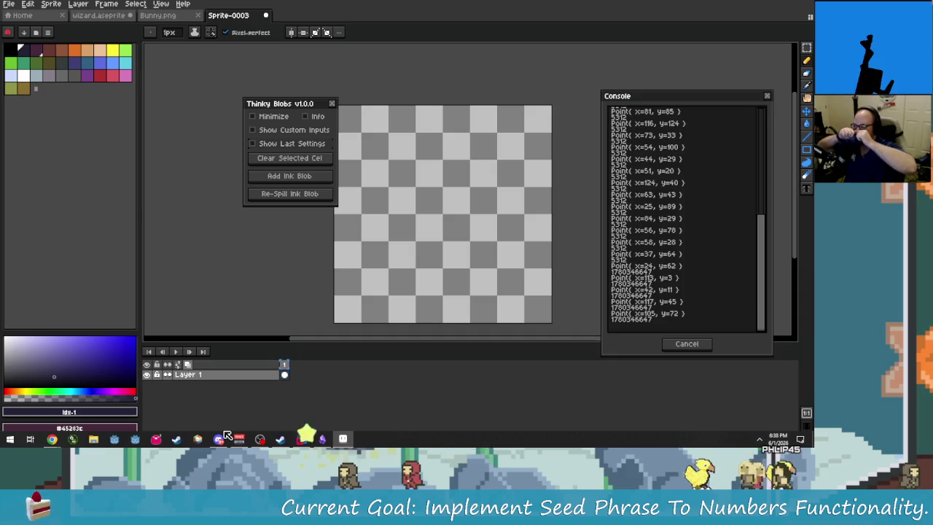
- Flip between the wizard.aseprite and blank Sprite-0003 documents to compare them
click(99, 16)
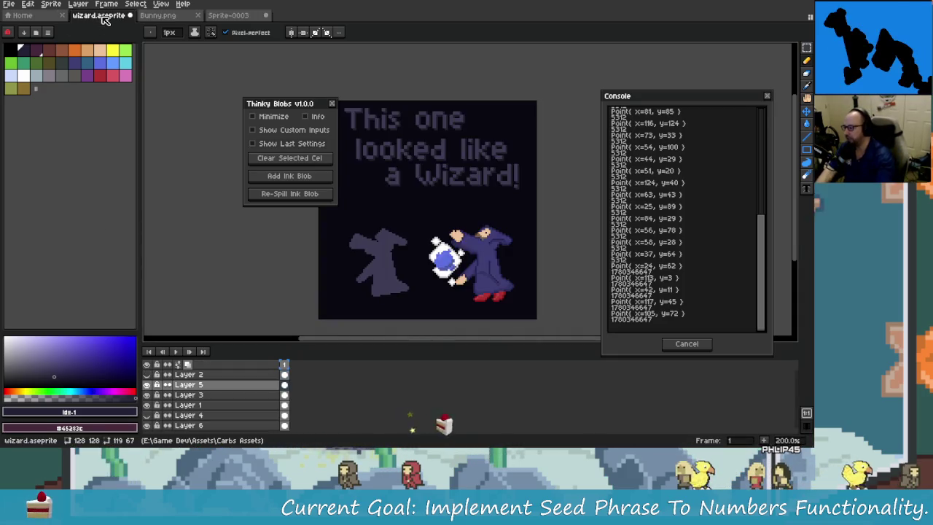
click(222, 16)
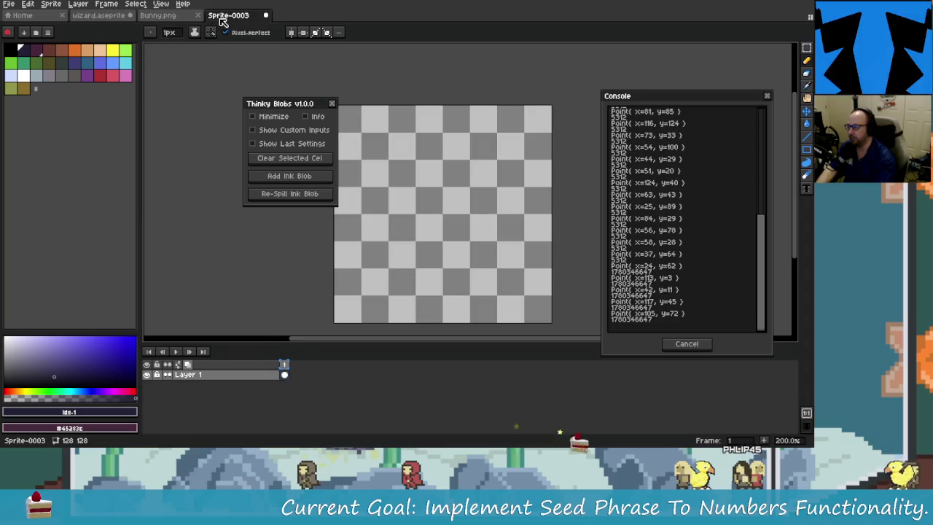
click(99, 15)
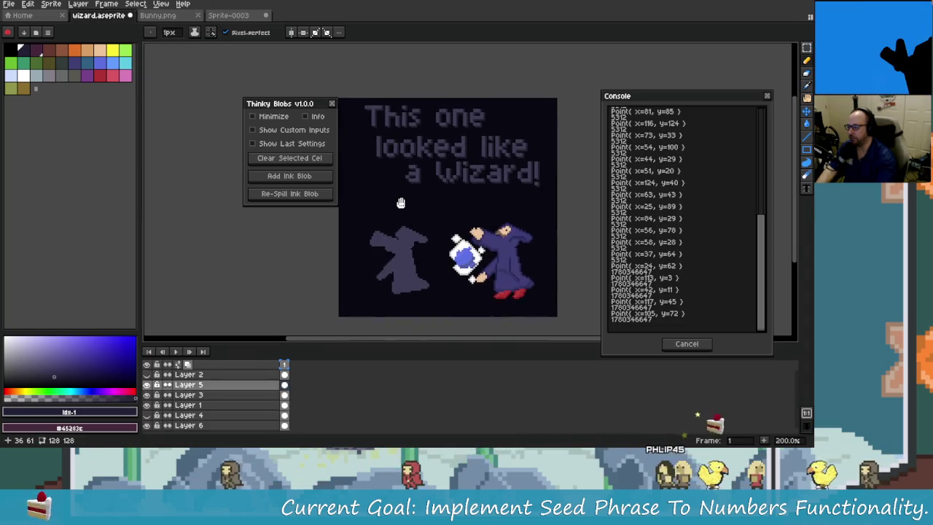
drag(401, 203, 403, 203)
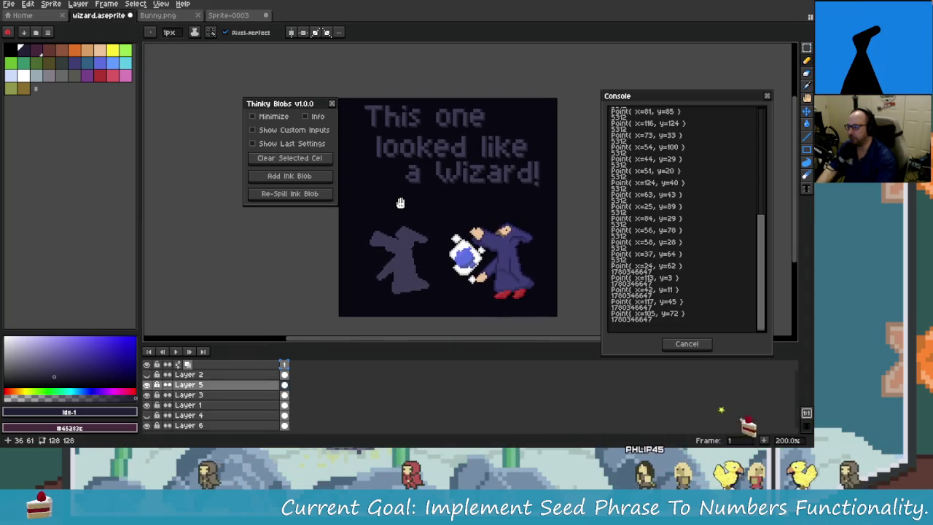
click(232, 18)
drag(391, 211, 401, 210)
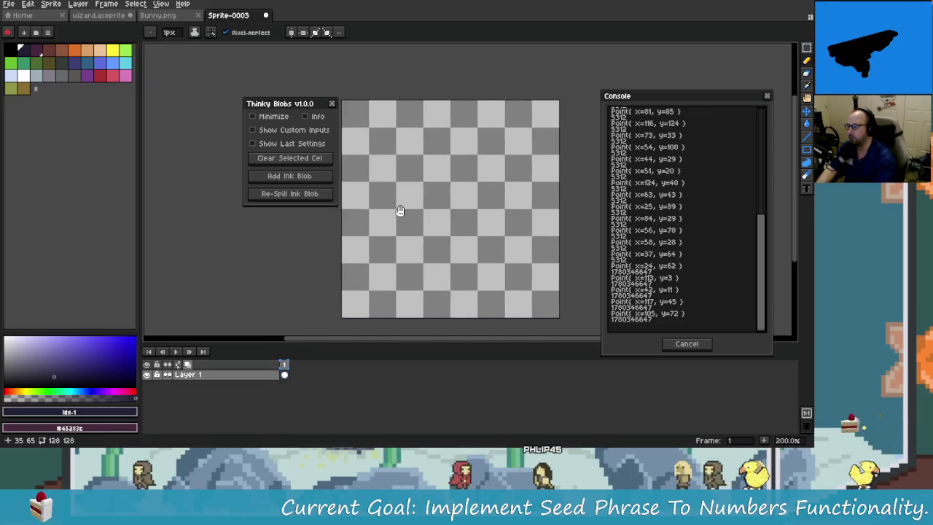
- Hide the timeline with Tab and bring up the blank Sprite-0003 canvas
click(116, 16)
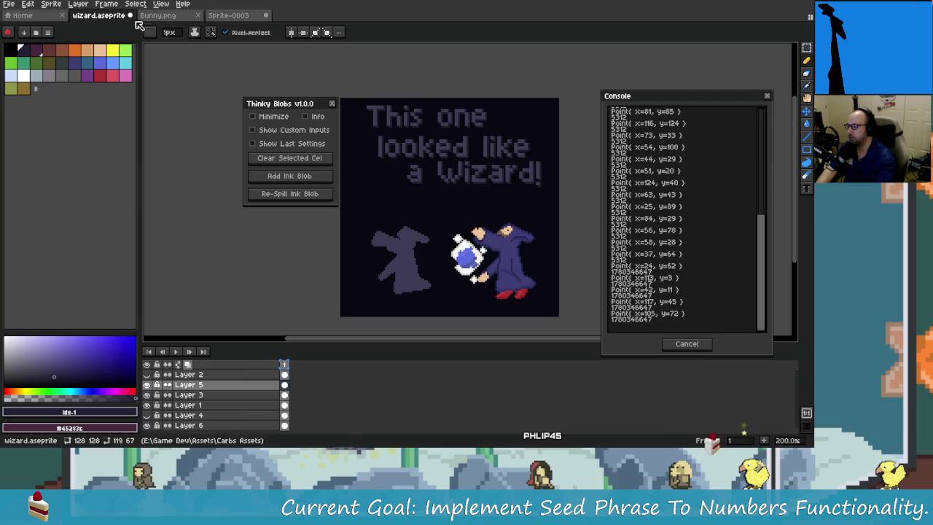
click(245, 16)
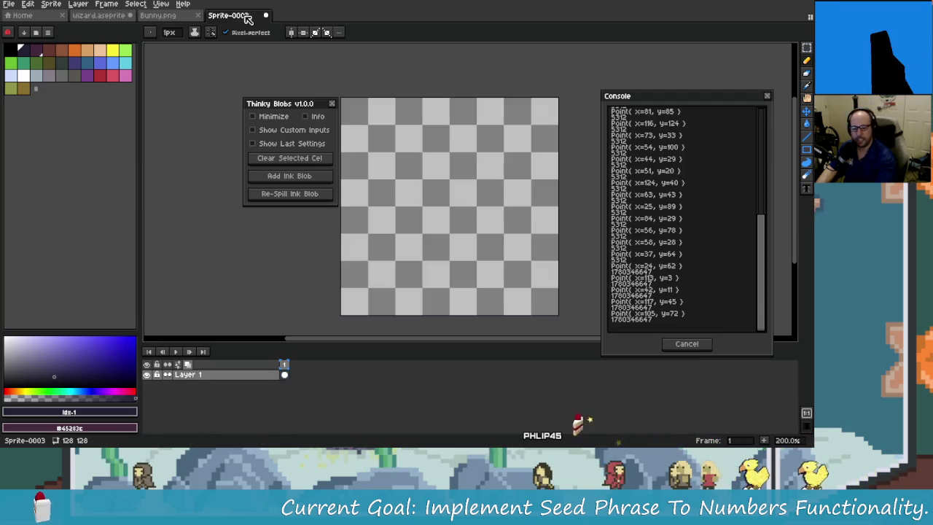
click(98, 16)
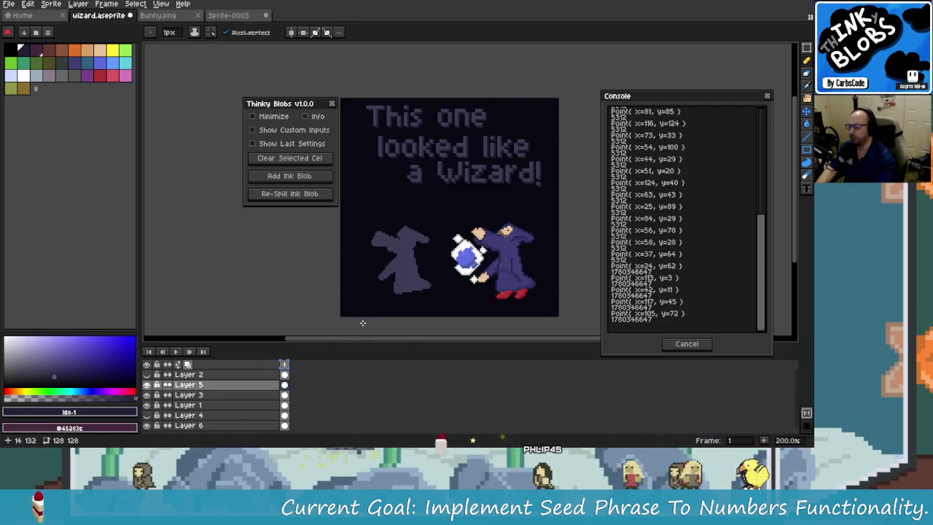
key(Tab)
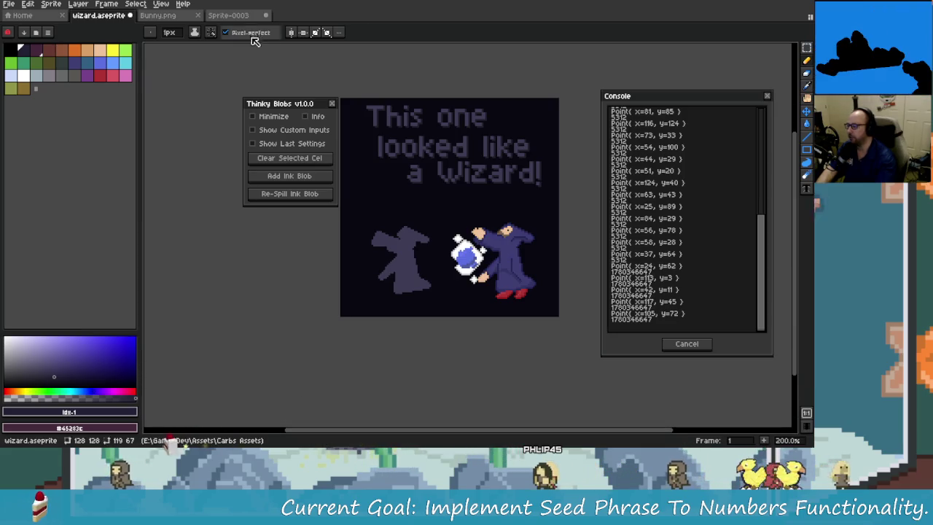
click(228, 16)
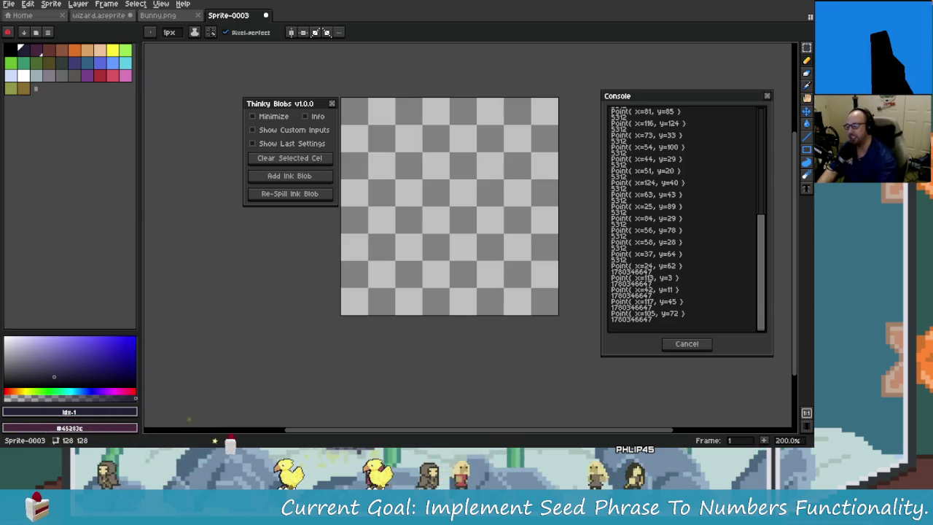
- Spill an ink blob on Sprite-0003 and re-spill it four times until it hugs the right edge
click(309, 182)
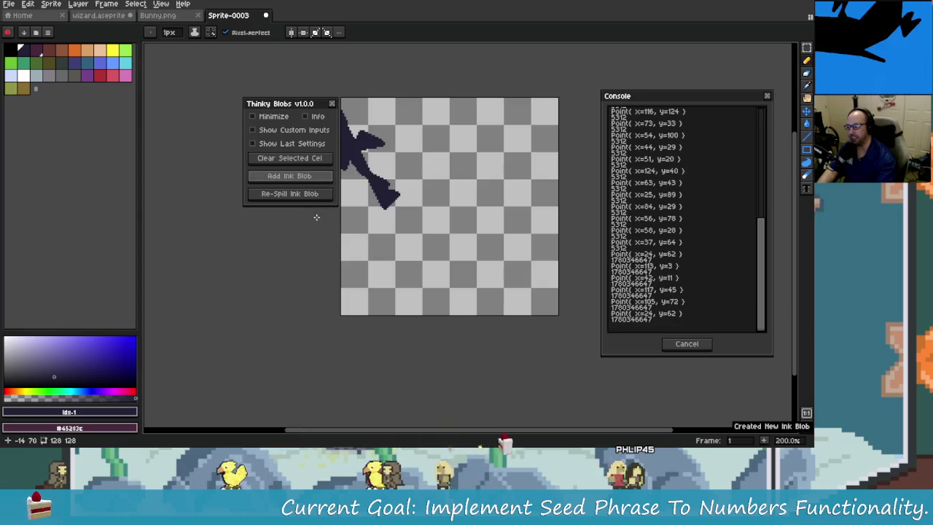
click(314, 201)
click(312, 200)
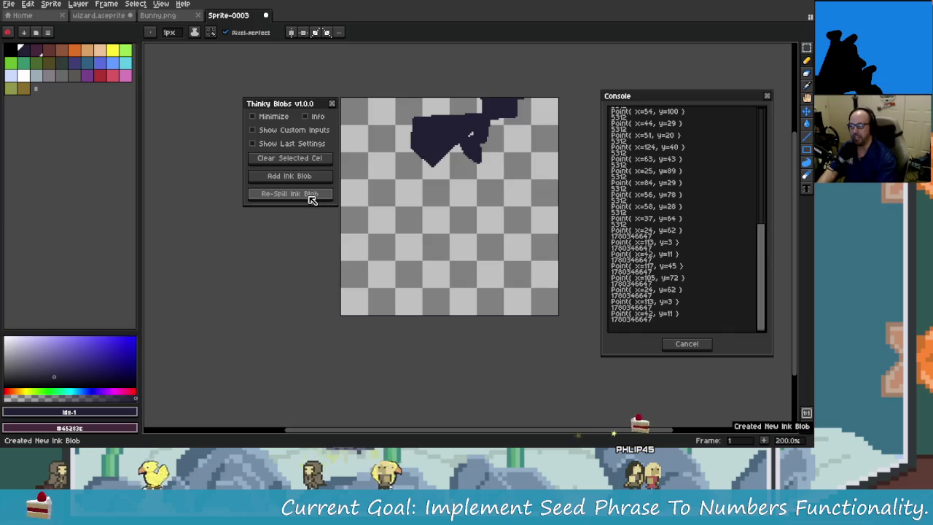
click(312, 200)
click(312, 200)
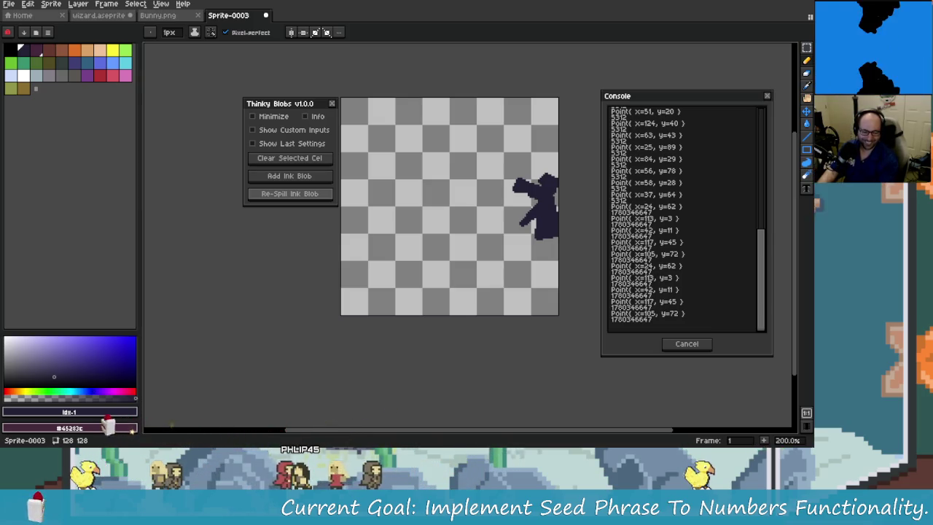
- Return to wizard.aseprite and inspect the blob-shaded wizard at 400%, then zoom back to 200%
click(98, 15)
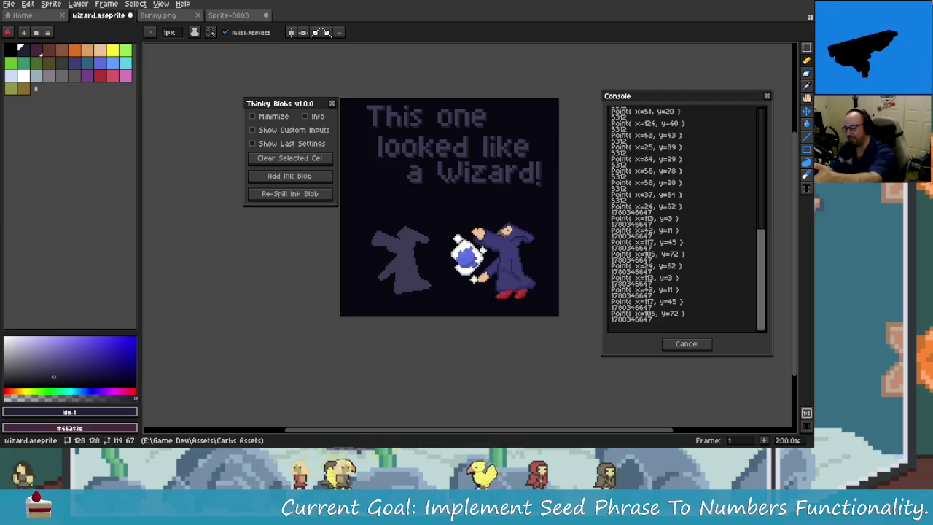
scroll(400, 295, up, 2)
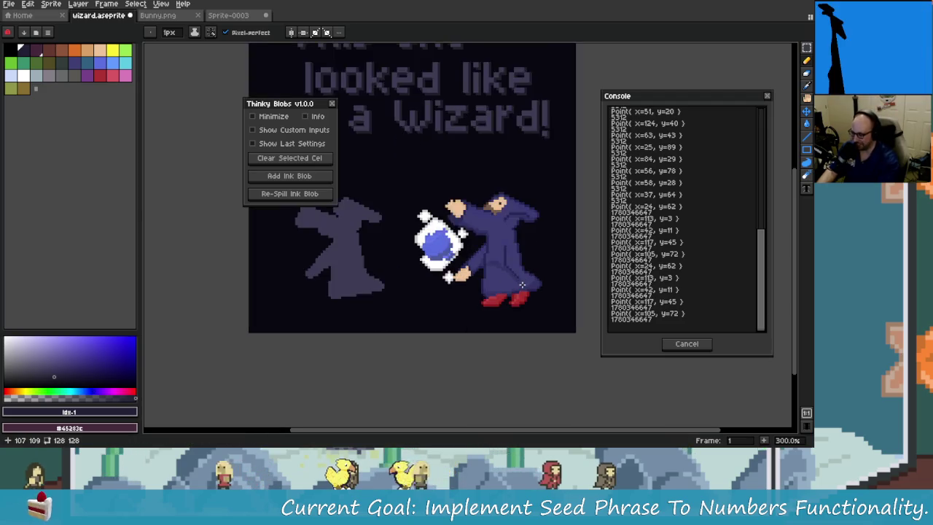
mouse_move(457, 287)
mouse_down()
mouse_move(486, 292)
mouse_move(442, 273)
mouse_move(366, 276)
mouse_up()
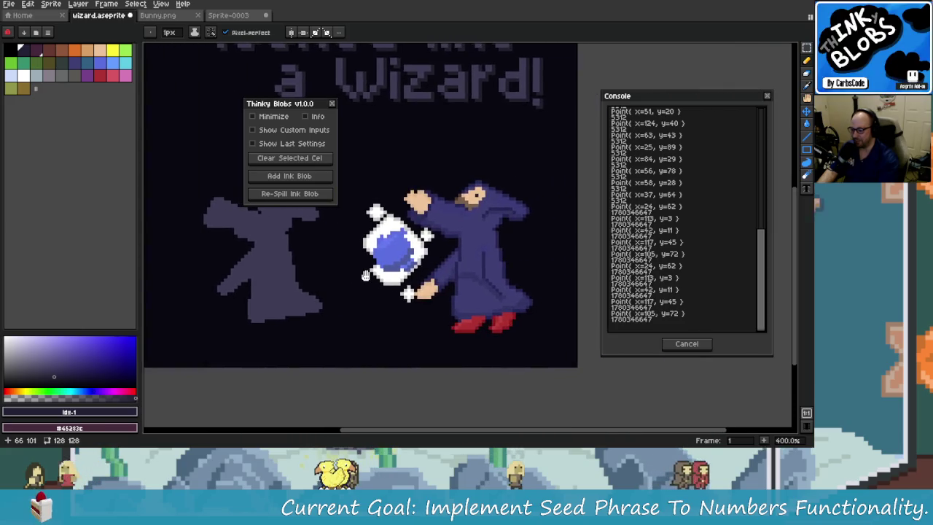
scroll(387, 267, down, 1)
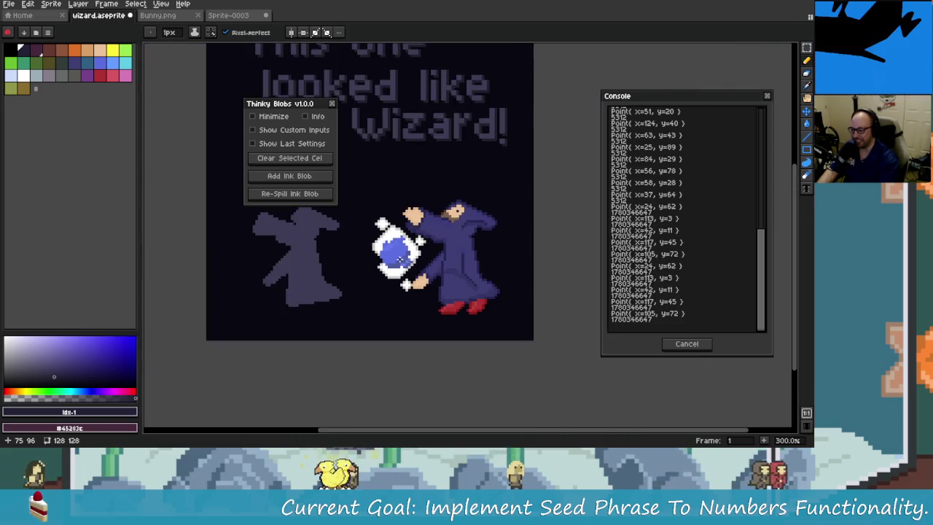
scroll(415, 264, down, 1)
drag(415, 264, 487, 276)
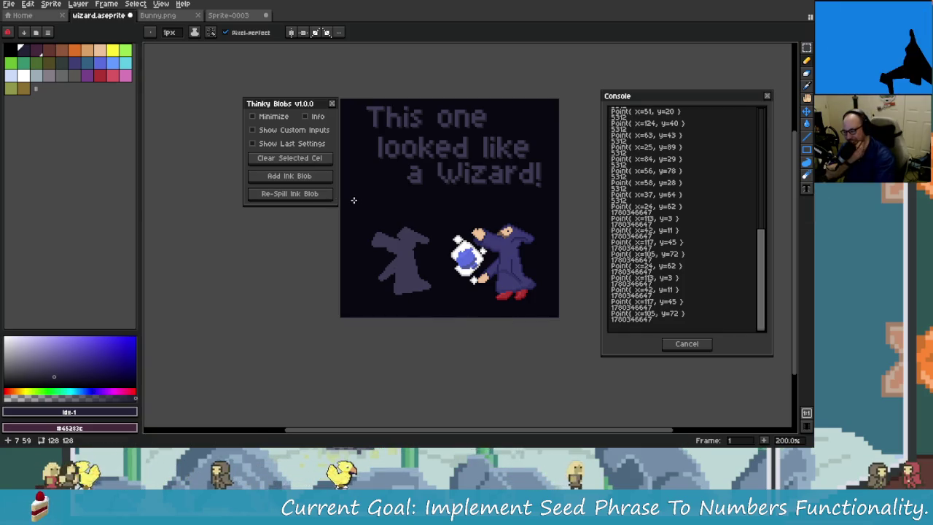
click(262, 129)
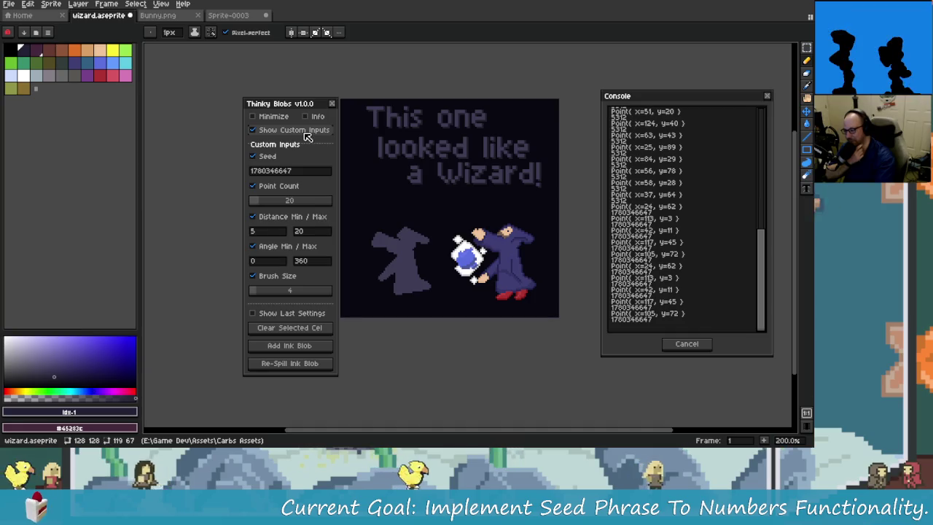
click(262, 130)
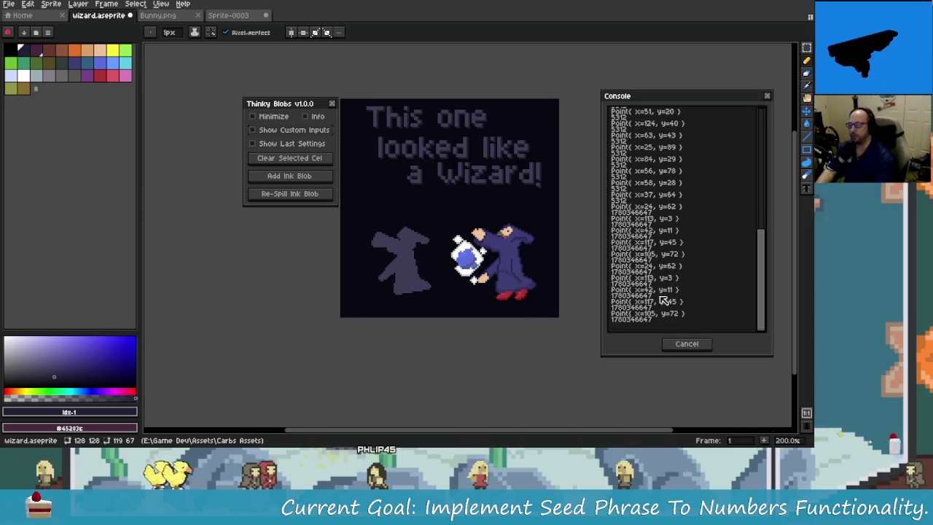
mouse_move(52, 439)
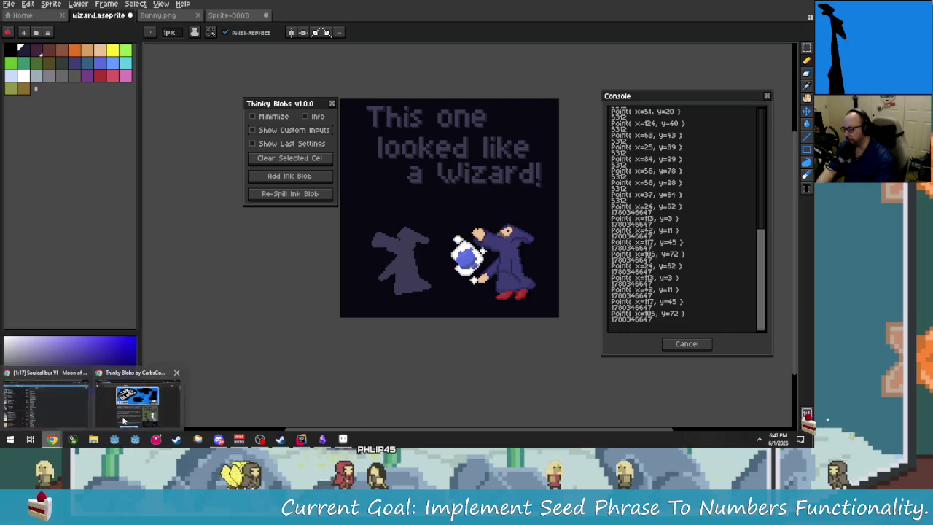
- Load the YouTube home page in a new Chrome tab
click(139, 397)
key(ctrl+t)
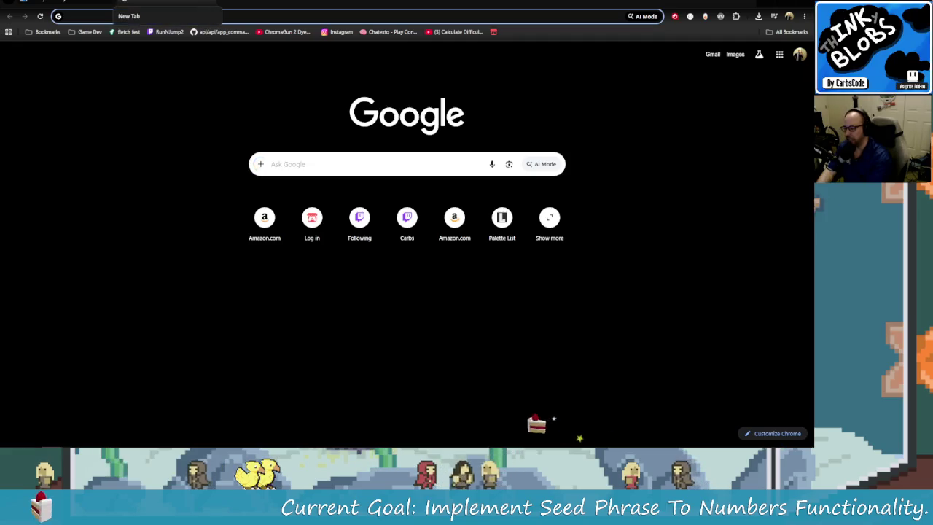
text(youtube.com)
key(Return)
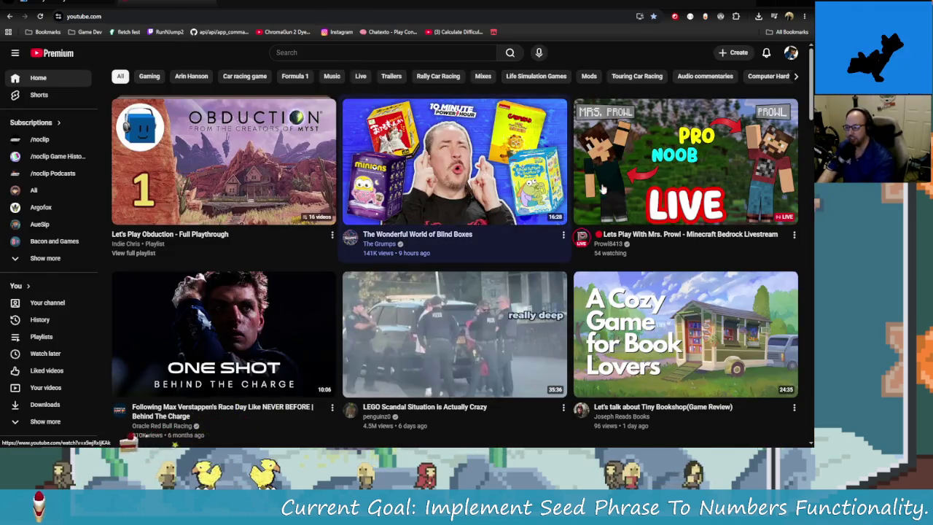
- Switch YouTube to the other channel account and restore Chrome to a smaller window
click(790, 55)
click(791, 57)
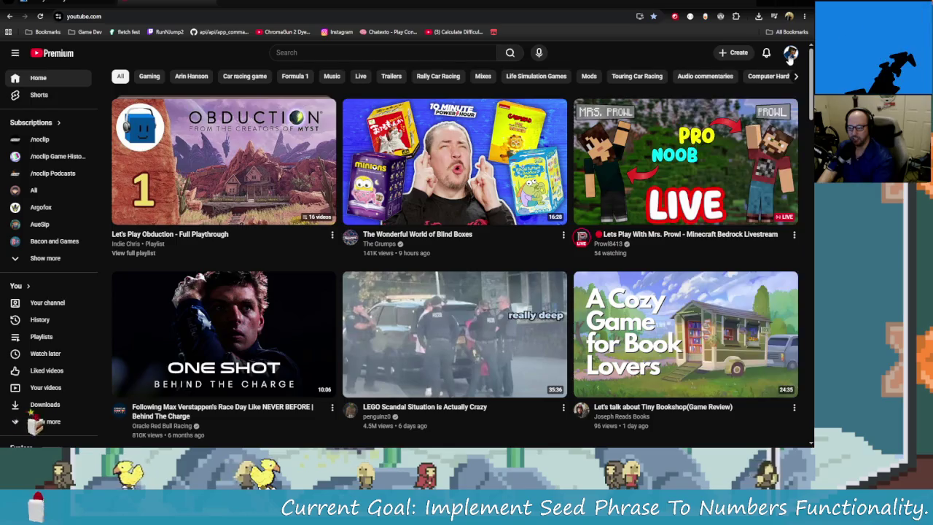
click(791, 57)
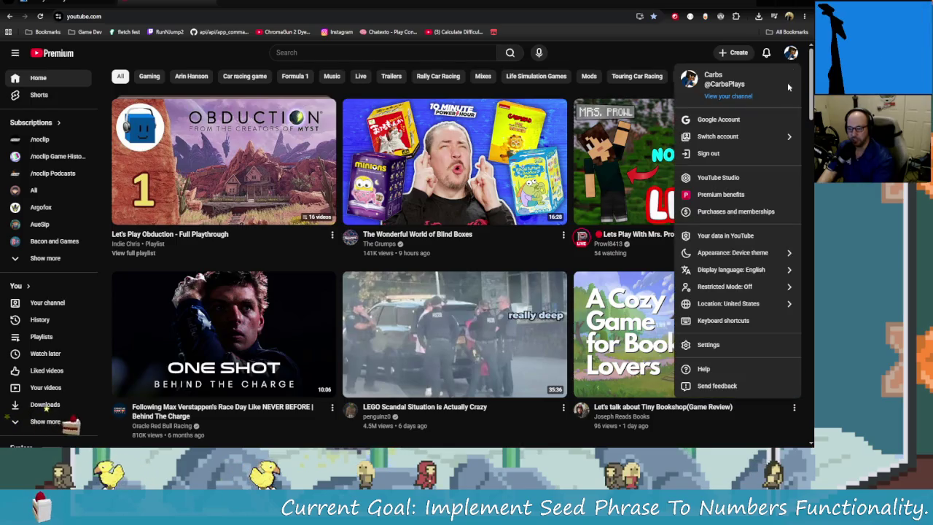
click(740, 139)
click(719, 260)
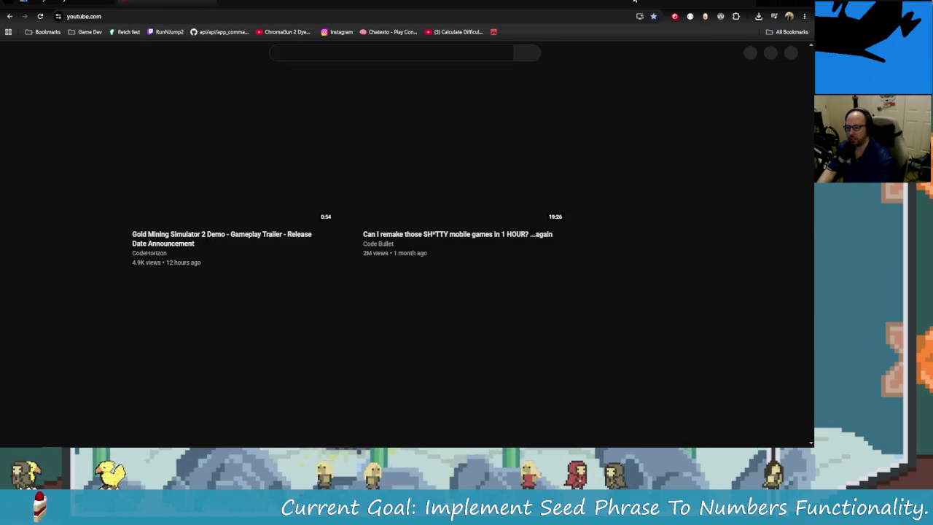
drag(510, 6, 0, 109)
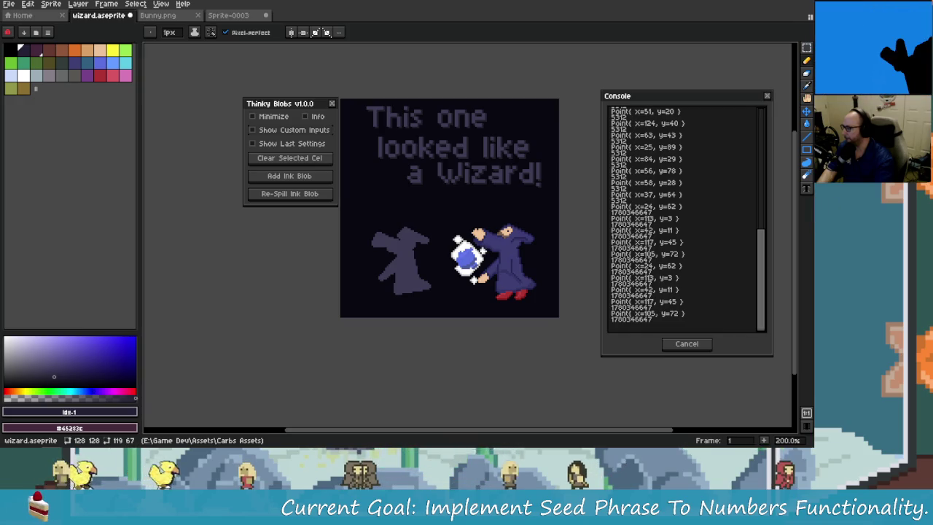
- Move between YouTube Studio's Shorts list, the Thinky Blobs itch.io page and the rainwave music page
key(alt+Tab)
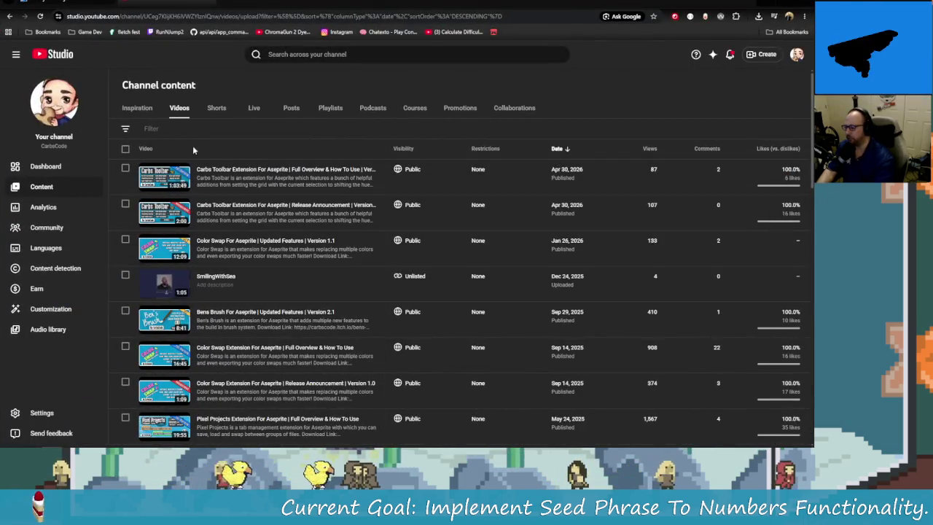
click(214, 110)
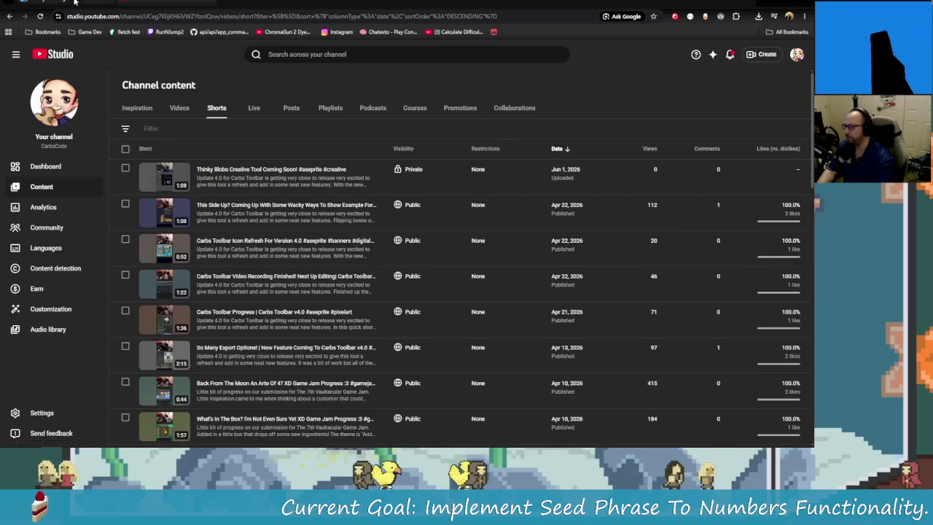
click(157, 4)
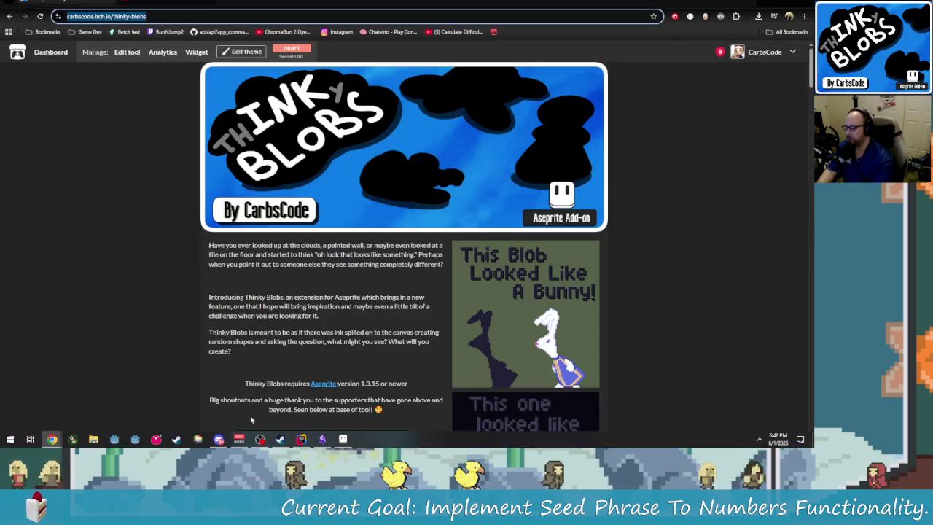
mouse_move(52, 439)
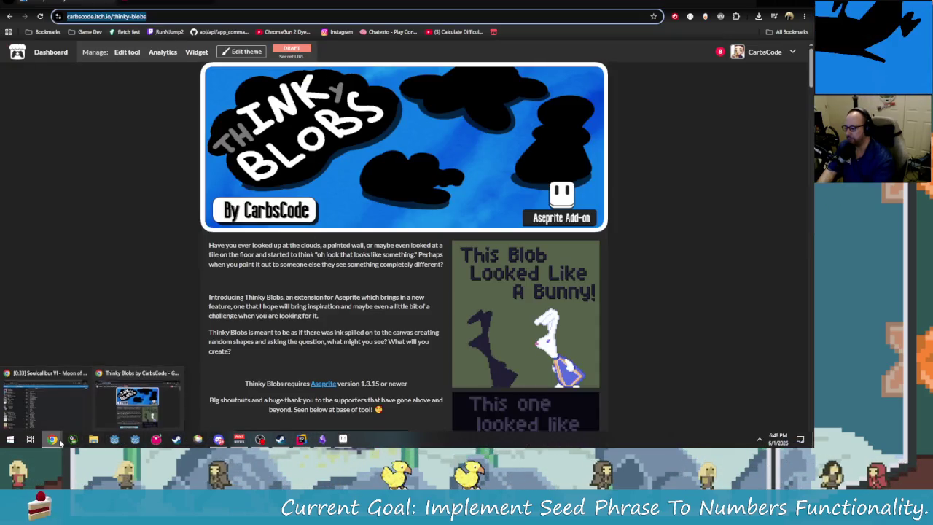
click(92, 415)
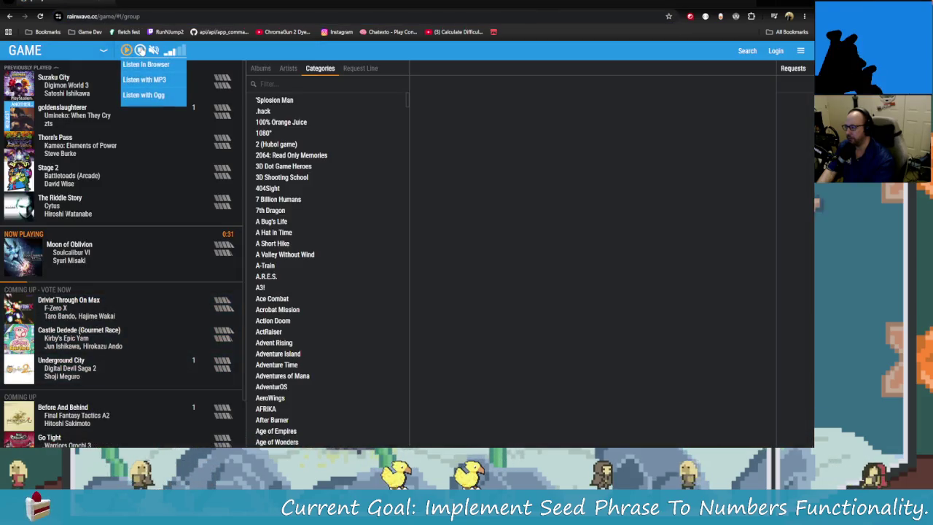
key(alt+Tab)
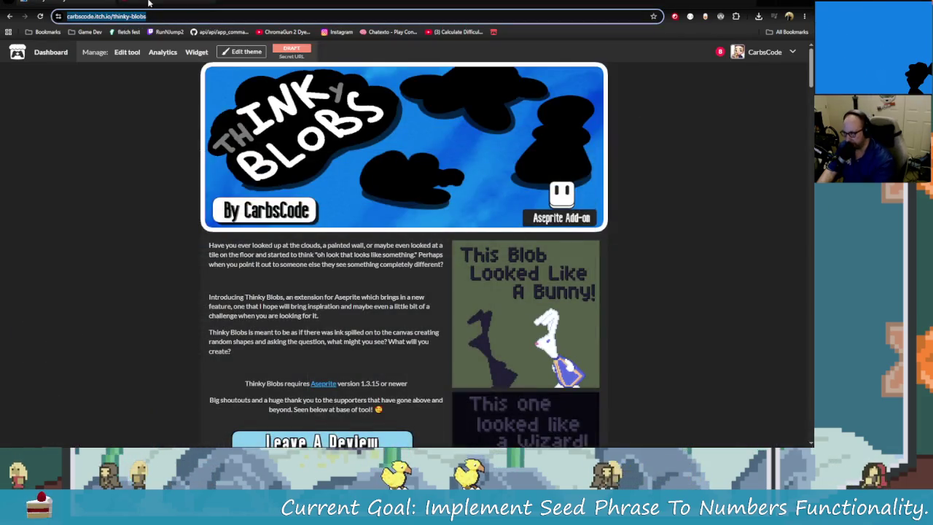
click(149, 3)
- Open the private Thinky Blobs short's details and view its 1:08 preview full screen
click(251, 166)
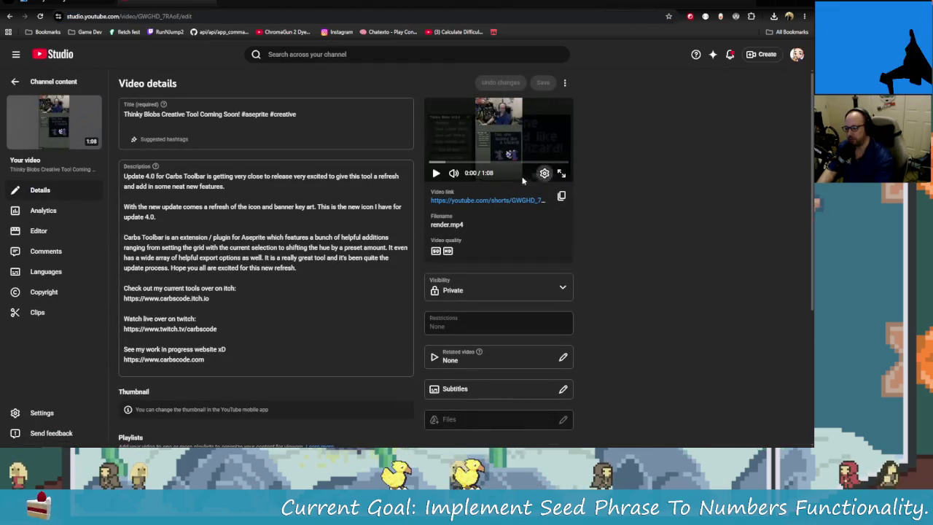
click(124, 227)
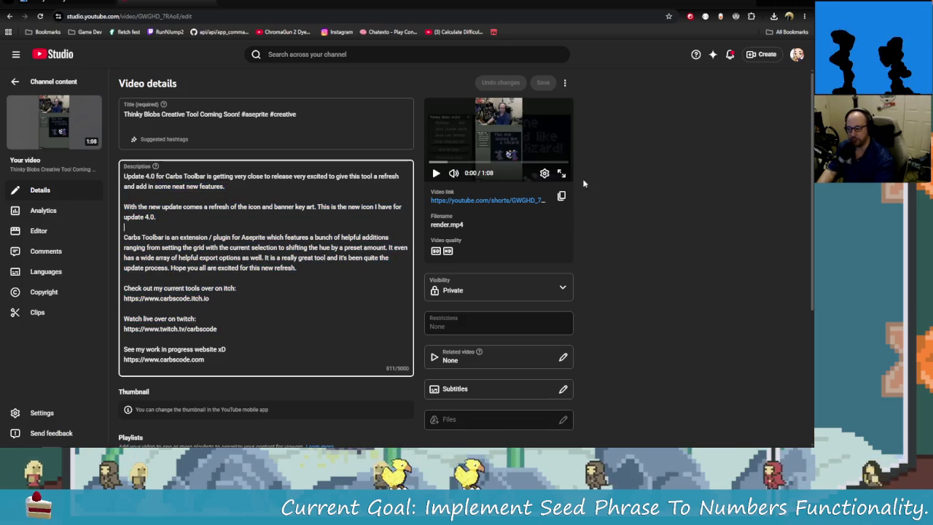
click(558, 182)
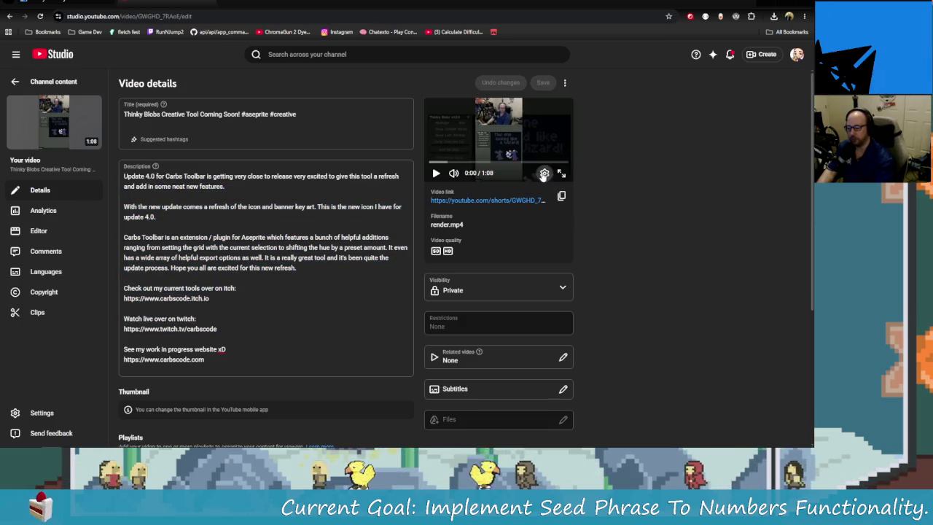
click(561, 173)
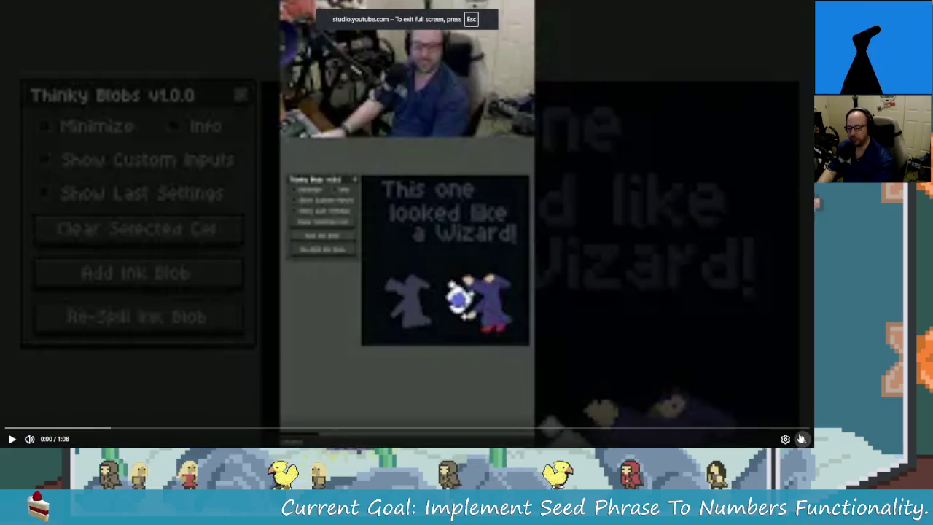
- Play the Thinky Blobs short's fullscreen preview to 1:08, then exit back to its details page
click(801, 439)
click(560, 175)
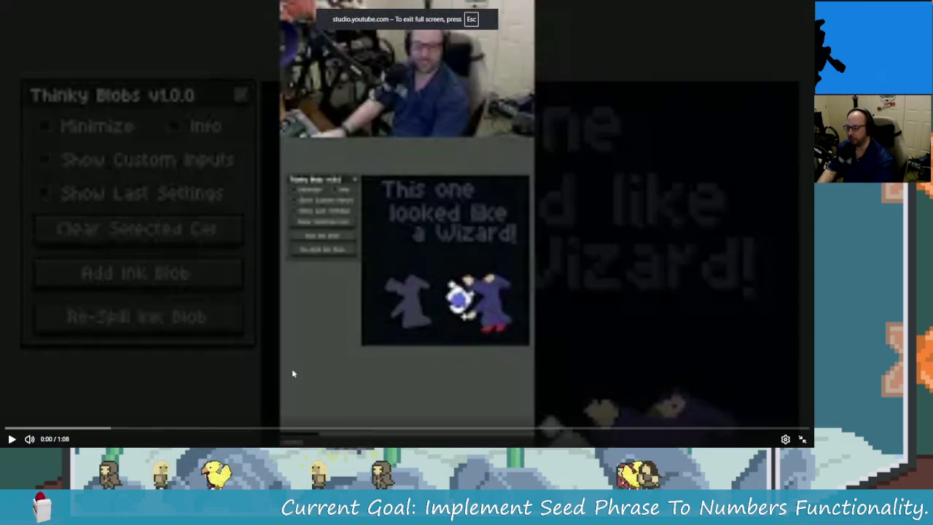
click(12, 439)
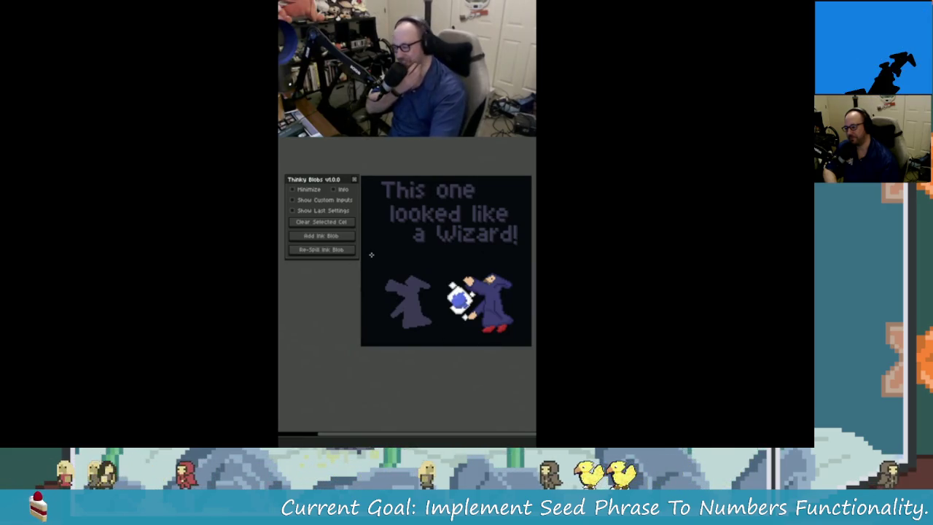
click(338, 211)
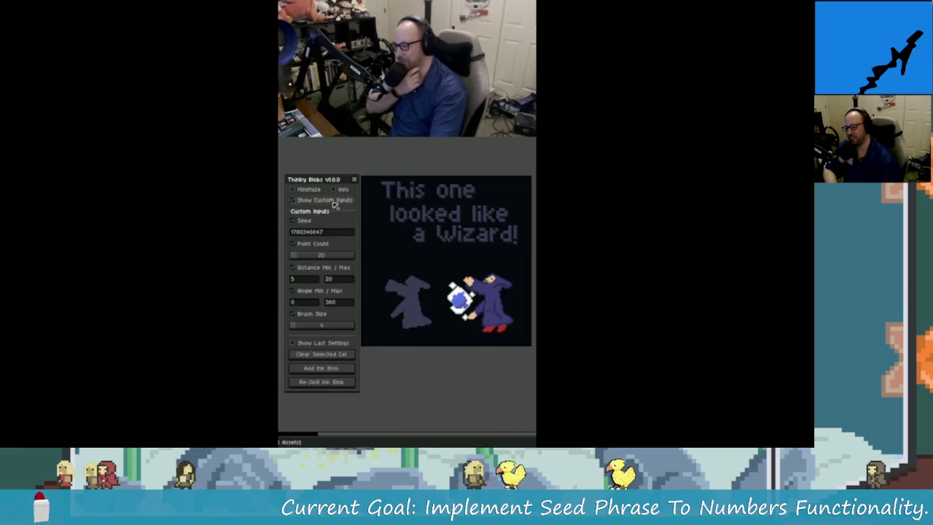
click(337, 210)
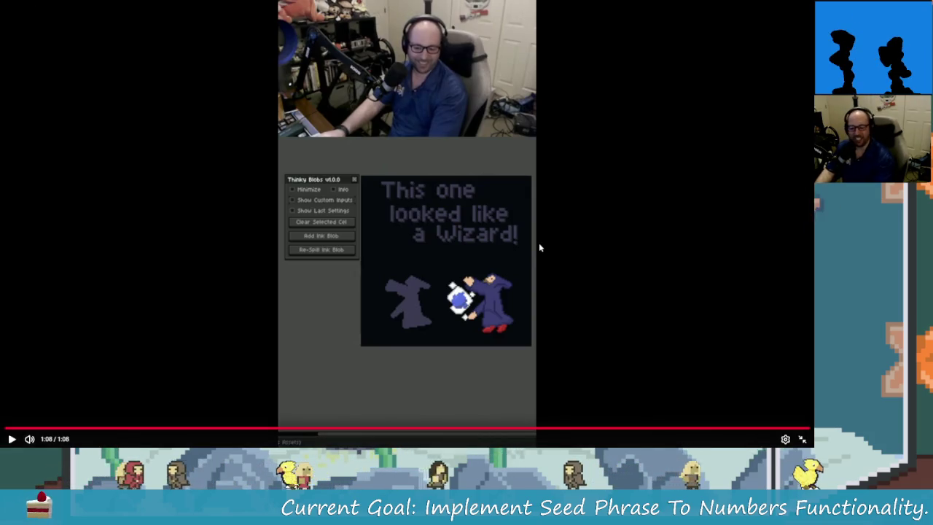
key(Escape)
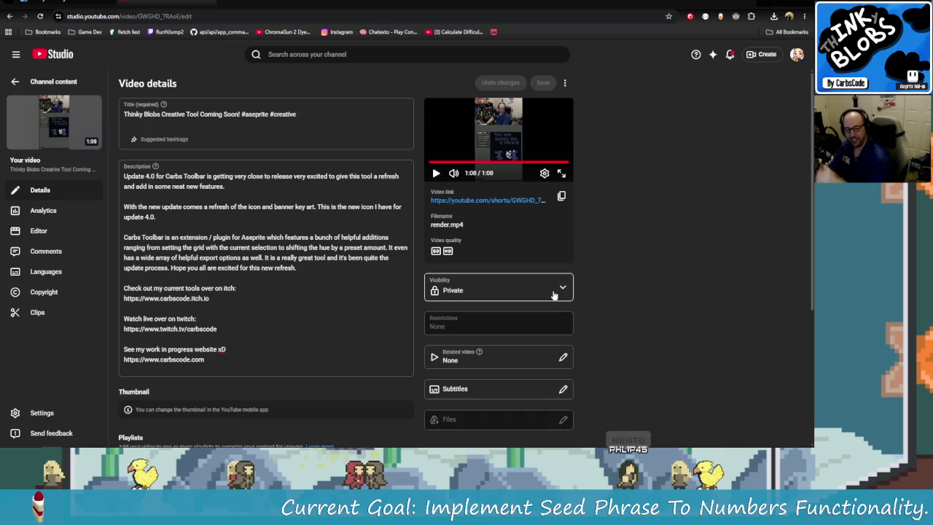
- Delete the old opening paragraph of the description and start typing 'Think'
click(283, 256)
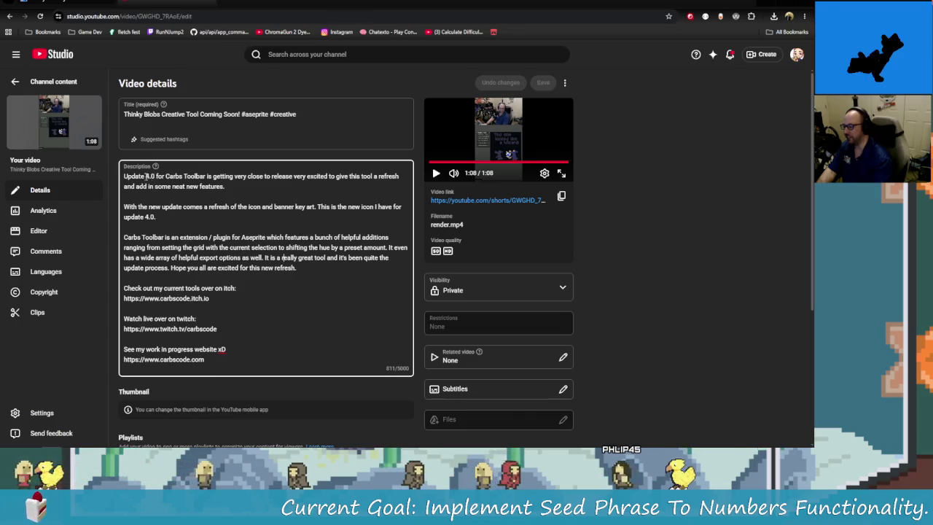
scroll(236, 219, down, 2)
scroll(212, 313, up, 2)
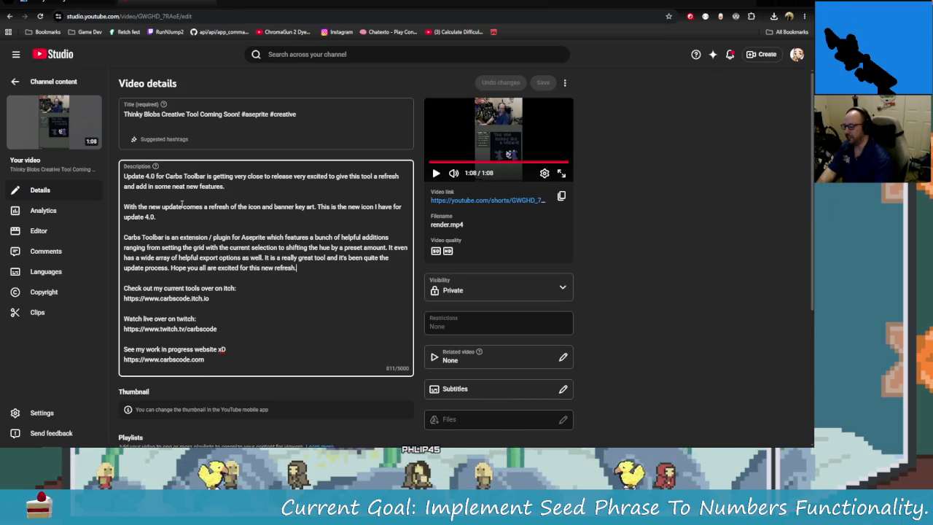
drag(224, 187, 123, 176)
key(BackSpace)
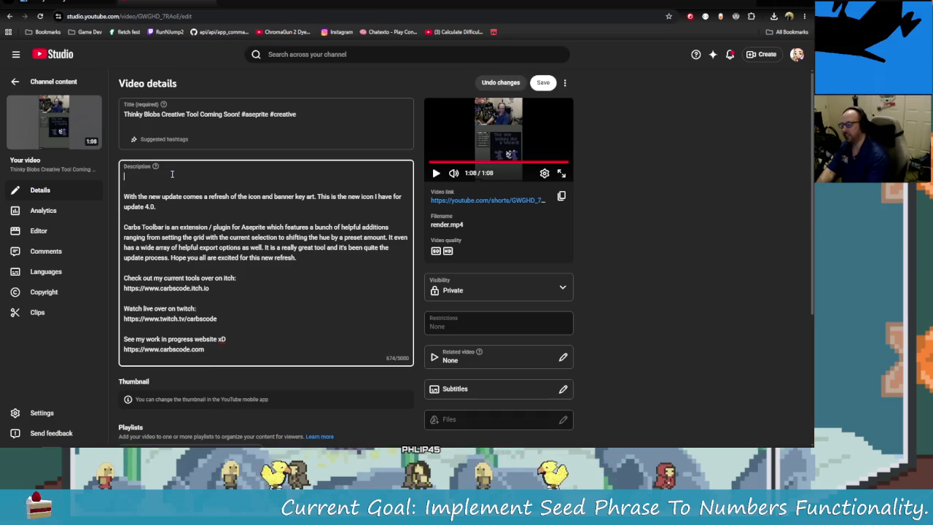
text(Th)
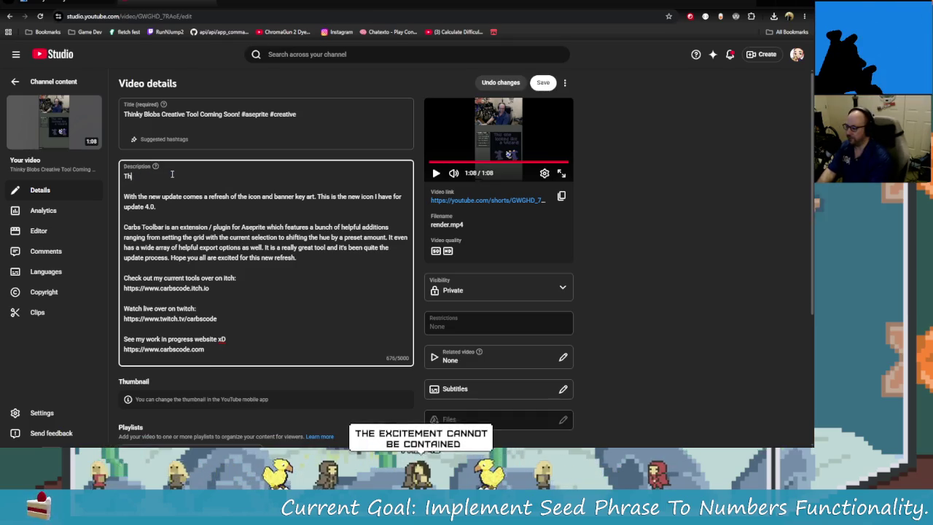
text(ink)
- Copy the itch.io page's opening paragraph and paste it over the Carbs Toolbar paragraph
key(ctrl+Tab)
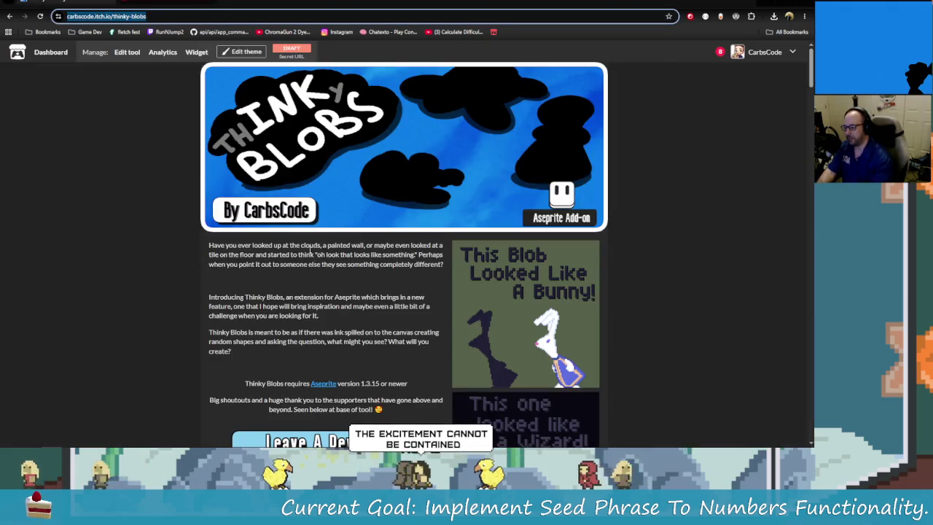
drag(445, 265, 210, 246)
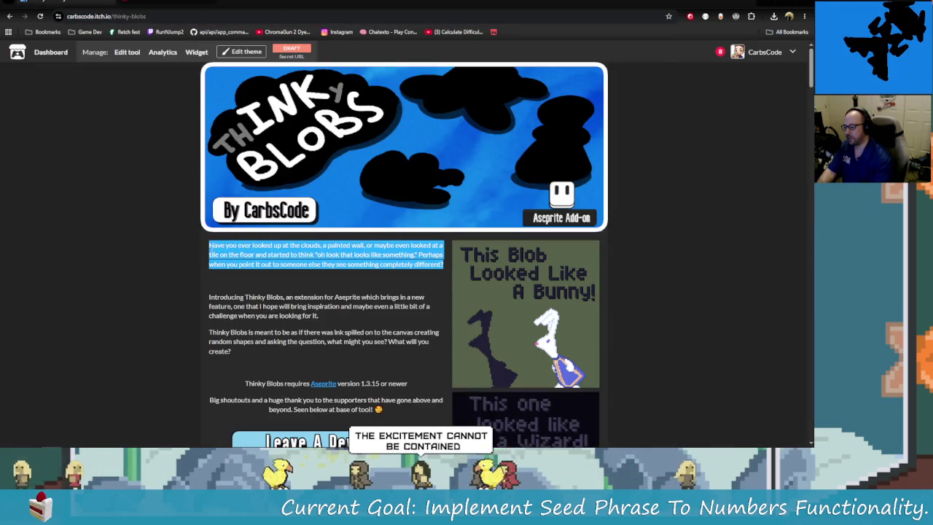
right_click(213, 249)
click(233, 253)
key(ctrl+shift+Tab)
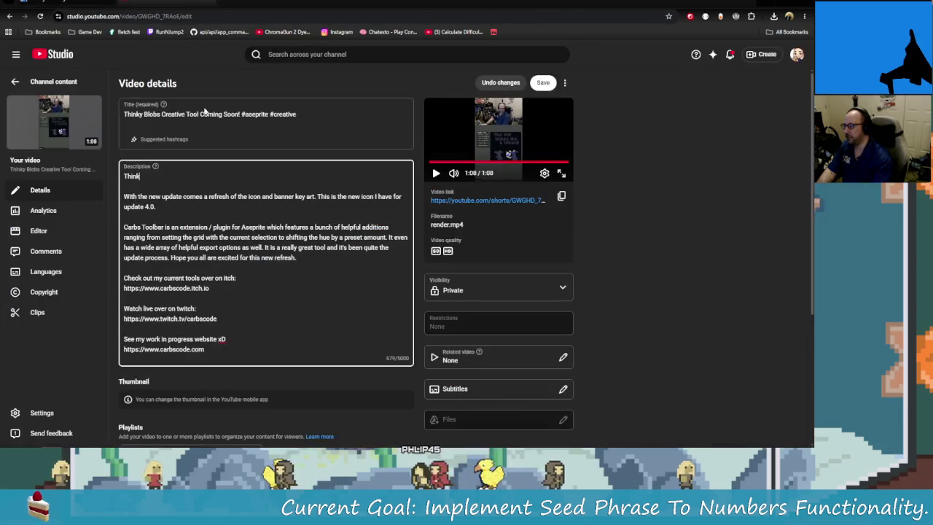
triple_click(306, 262)
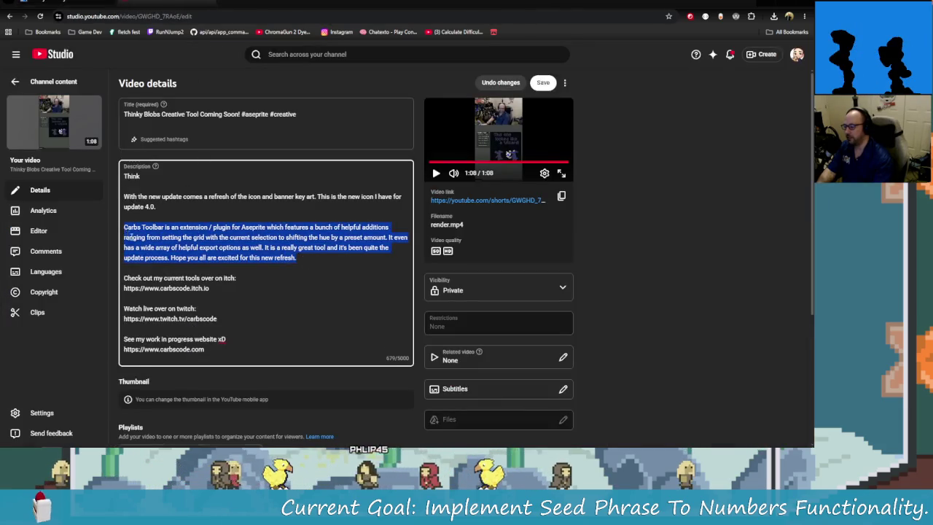
text(Have you ever looked up at the clouds, a painted wall, or maybe even looked at a tile on the floor and started to think "oh look that looks like something." Perhaps when you point it out to someone else they see something completely different?)
- Copy the 'Introducing Thinky Blobs' paragraph and the one after it from itch.io
key(ctrl+Tab)
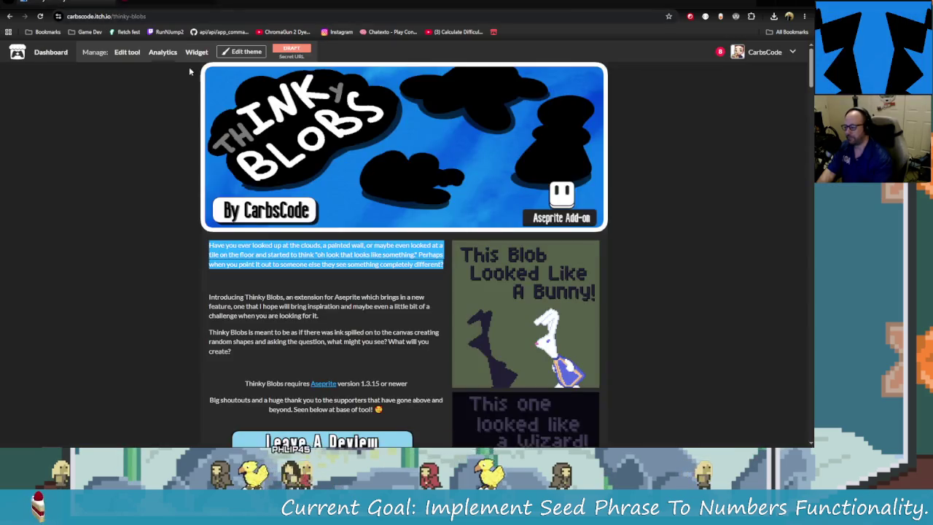
drag(343, 332, 214, 295)
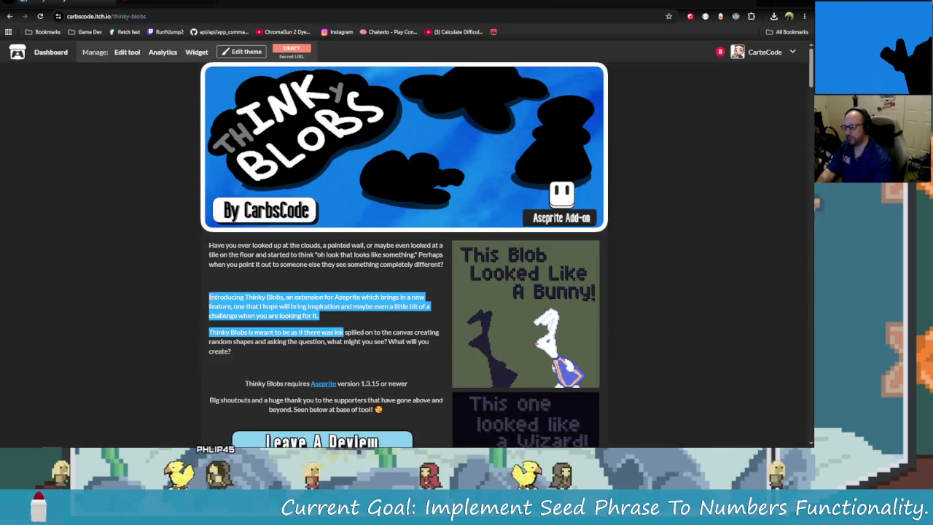
right_click(213, 295)
click(318, 315)
drag(318, 315, 213, 296)
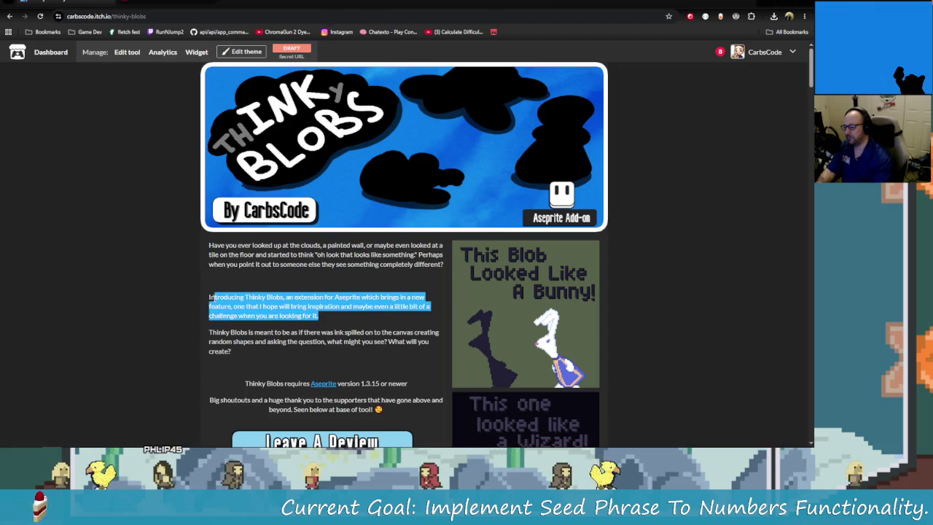
right_click(234, 300)
key(Escape)
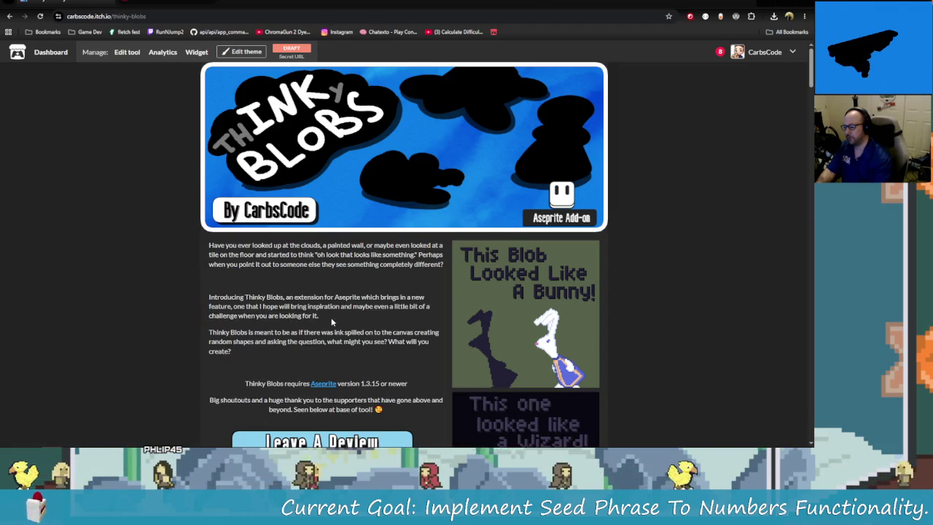
drag(331, 317, 209, 297)
drag(232, 352, 208, 302)
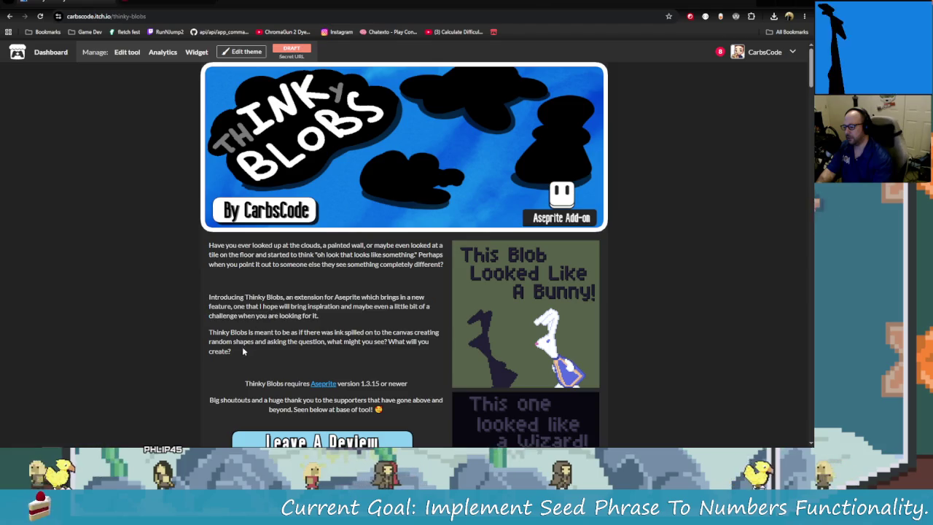
right_click(234, 299)
click(251, 310)
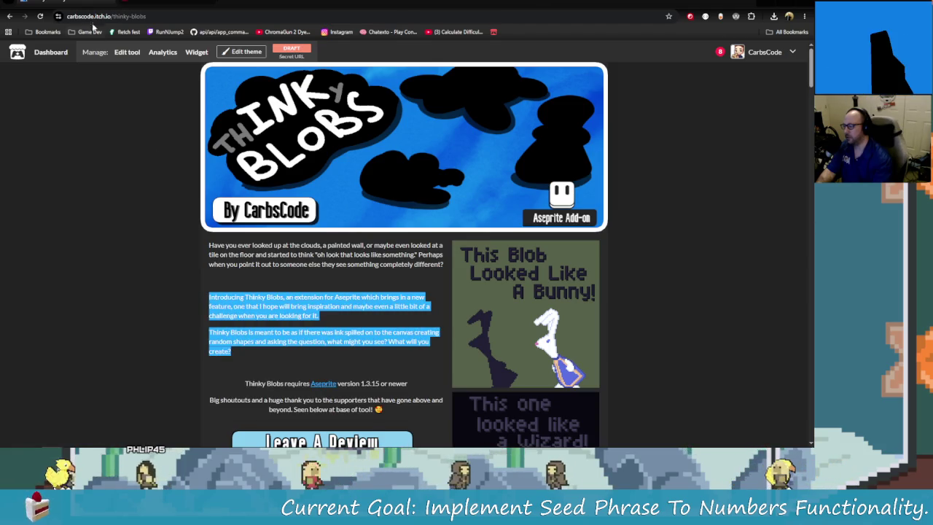
- Paste the two Thinky Blobs introduction paragraphs over the description's old opening lines
key(ctrl+Tab)
drag(123, 176, 157, 207)
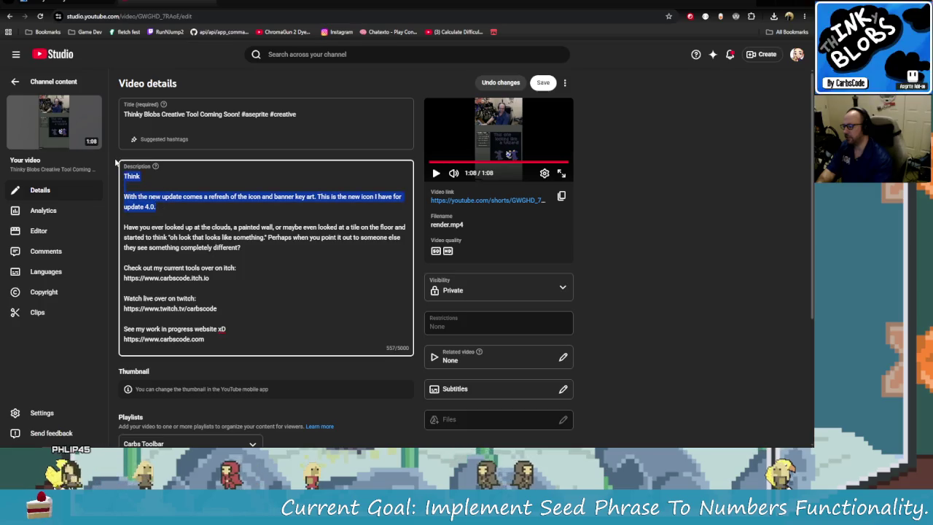
key(ctrl+v)
scroll(263, 294, down, 1)
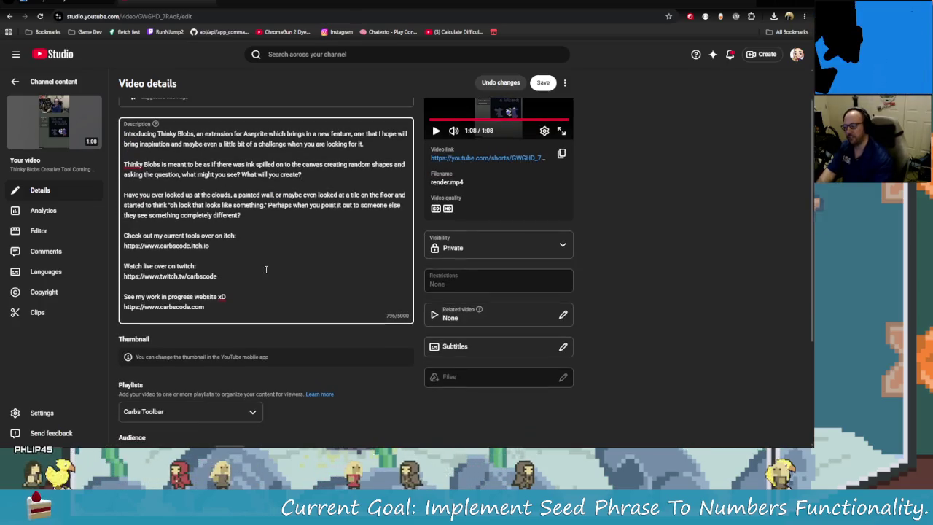
scroll(256, 293, down, 2)
scroll(249, 291, down, 1)
- Start a new playlist titled 'Thinky Blobs' described as 'All videos related to thinky blobs.'
click(250, 286)
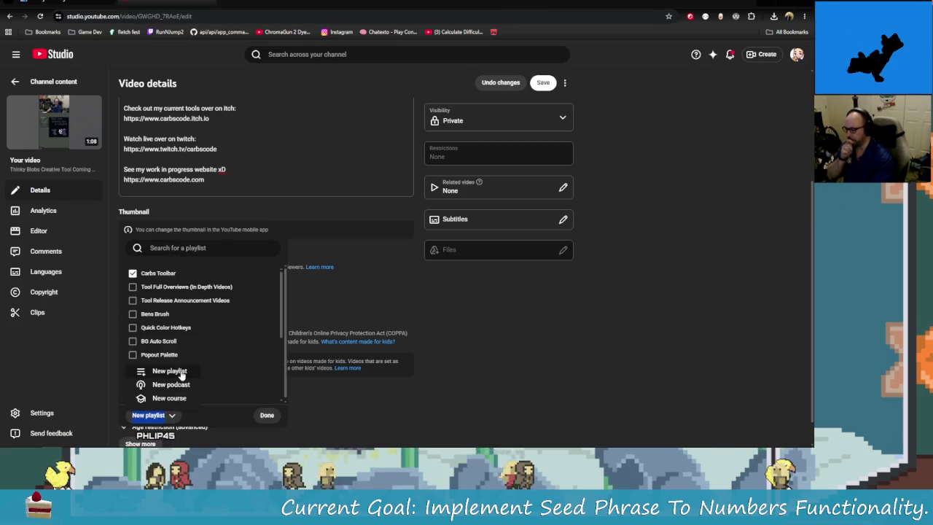
click(181, 373)
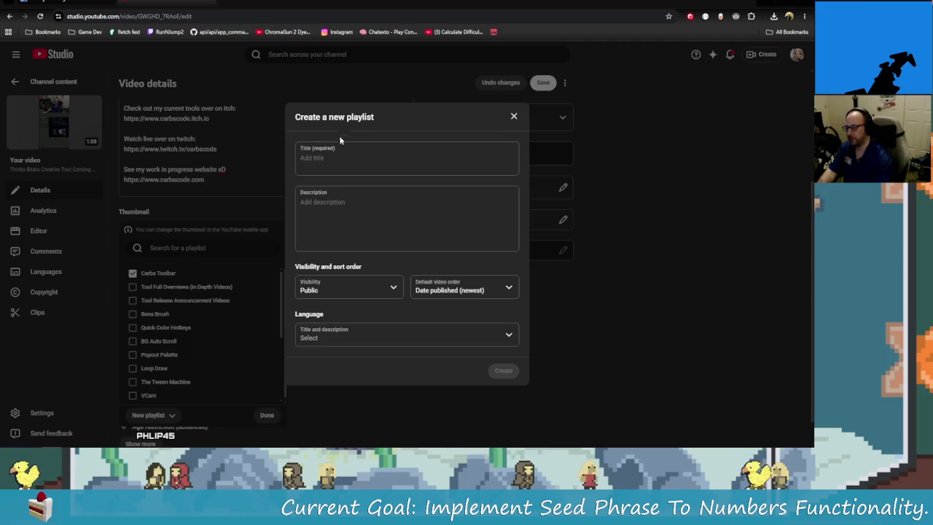
text(Thinky)
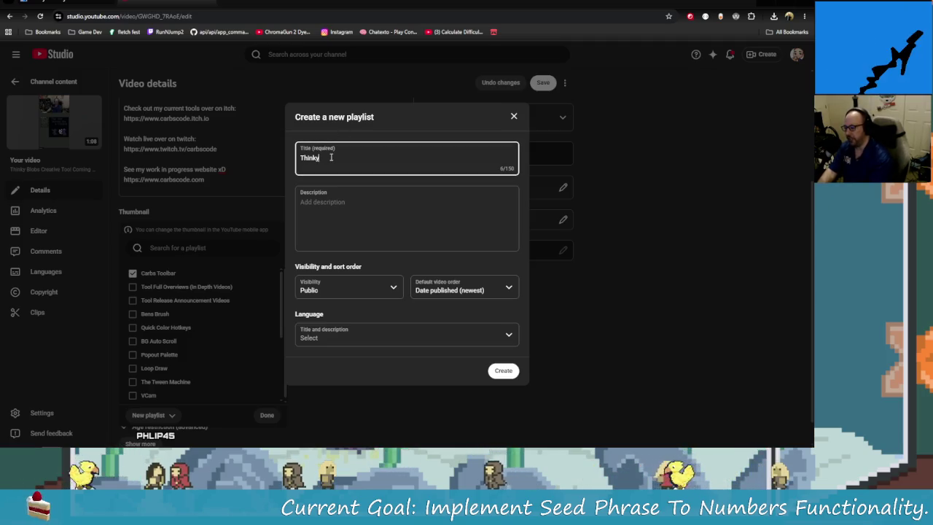
text( Blobs)
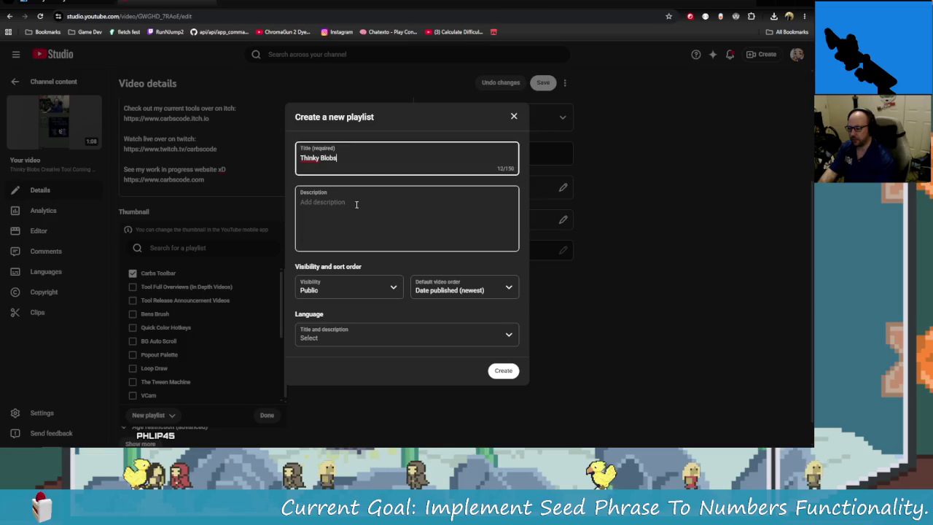
click(358, 193)
text(All v)
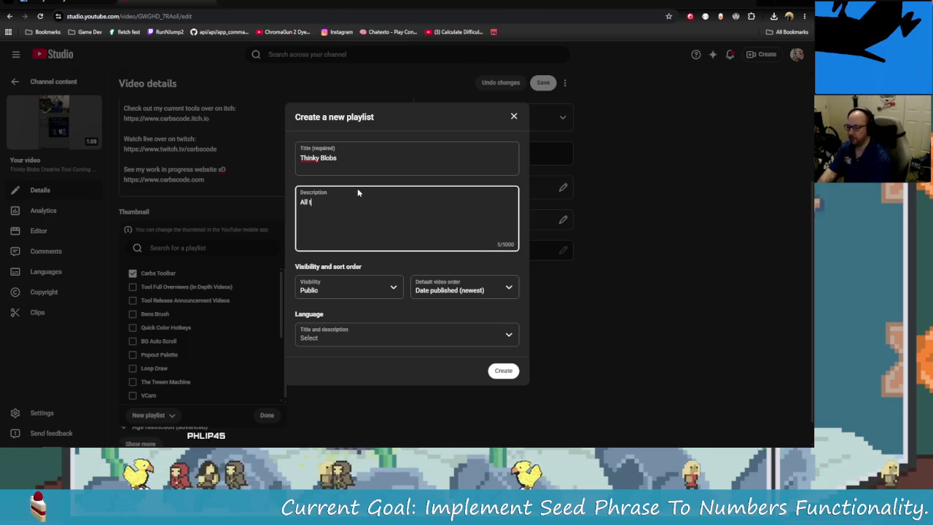
text(ideos rea)
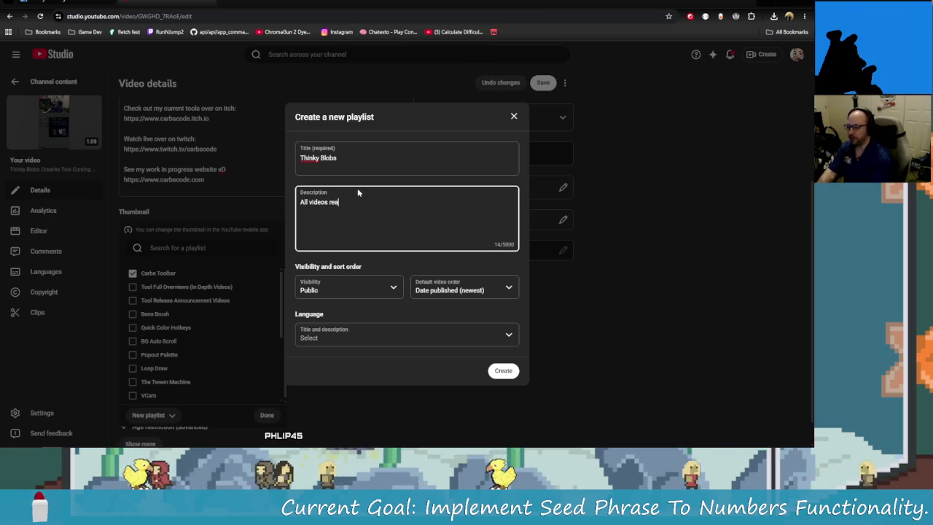
text(lated to)
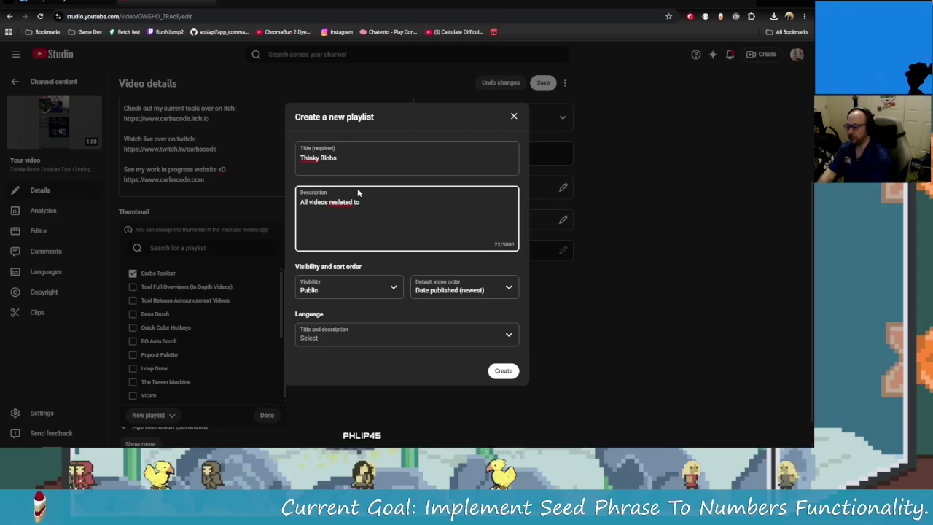
key(BackSpace)
key(BackSpace)
key(BackSpace)
key(BackSpace)
key(BackSpace)
text(l)
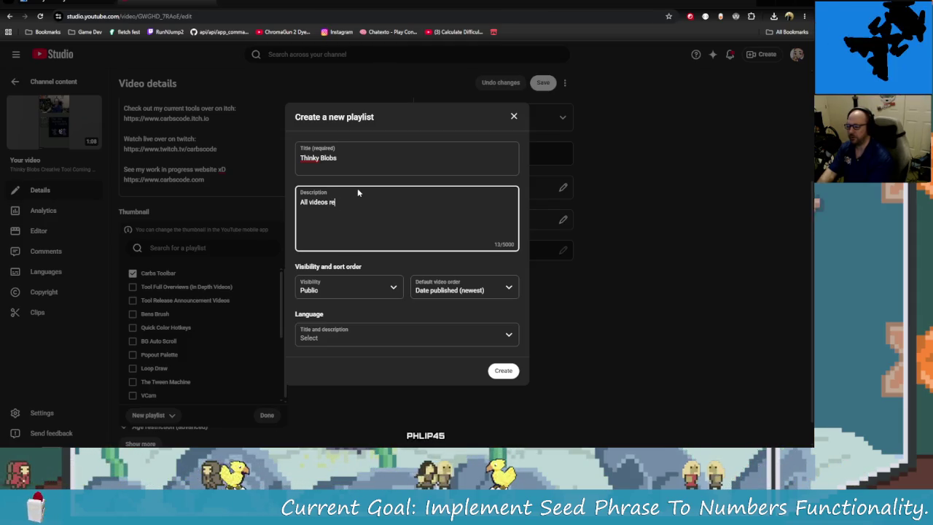
text(ated to think)
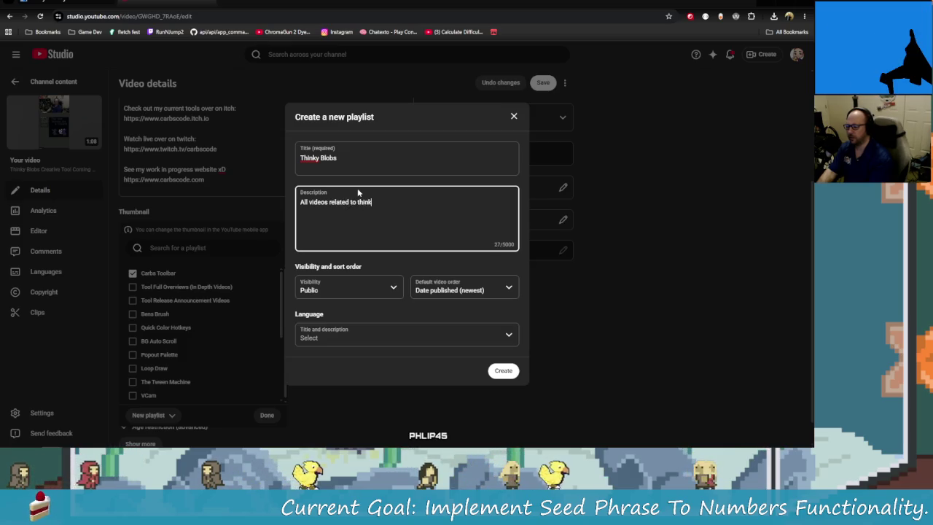
text(y blobs.)
- Paste the Introducing Thinky Blobs paragraphs after the playlist description's first sentence
key(Return)
key(Return)
key(Return)
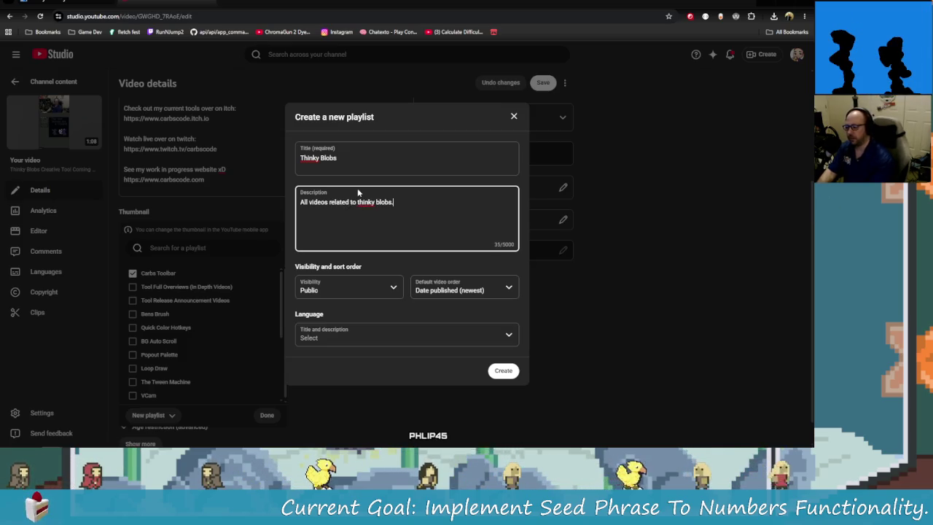
key(ctrl+v)
key(ctrl+z)
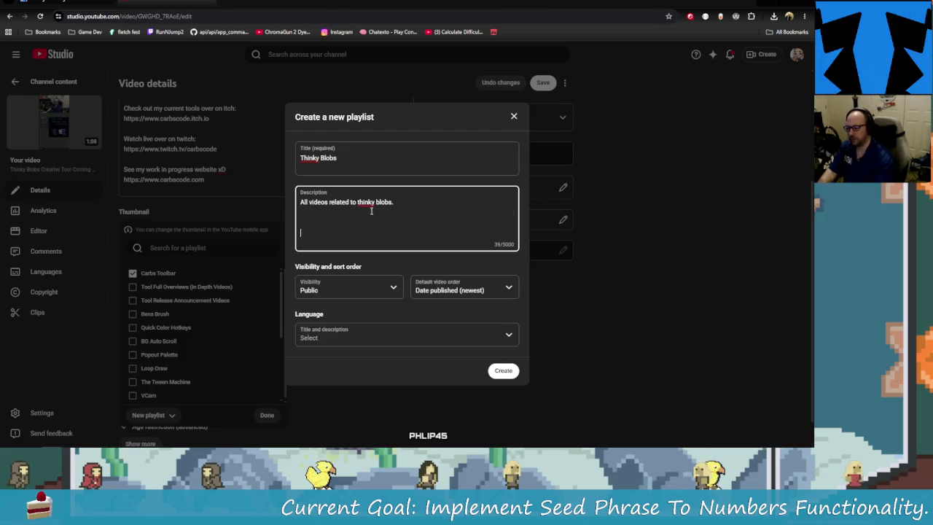
click(343, 219)
key(ctrl+v)
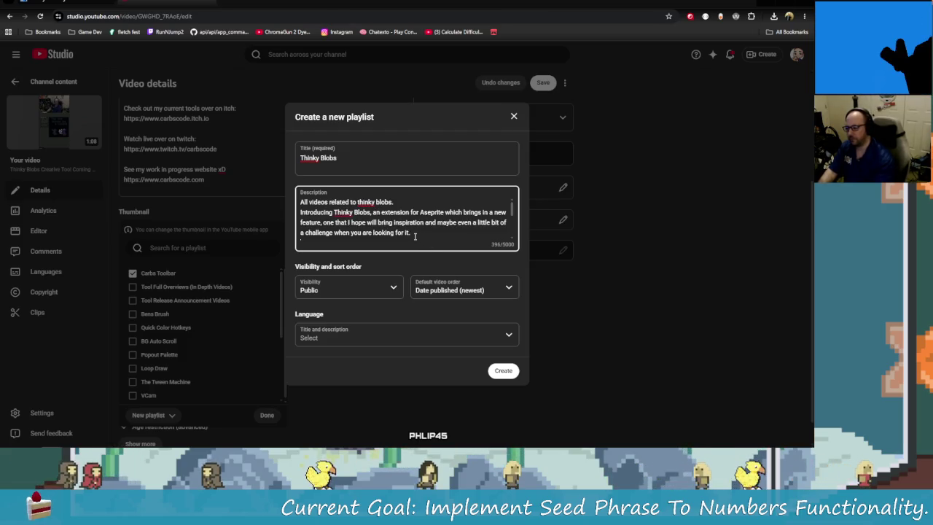
scroll(412, 223, down, 3)
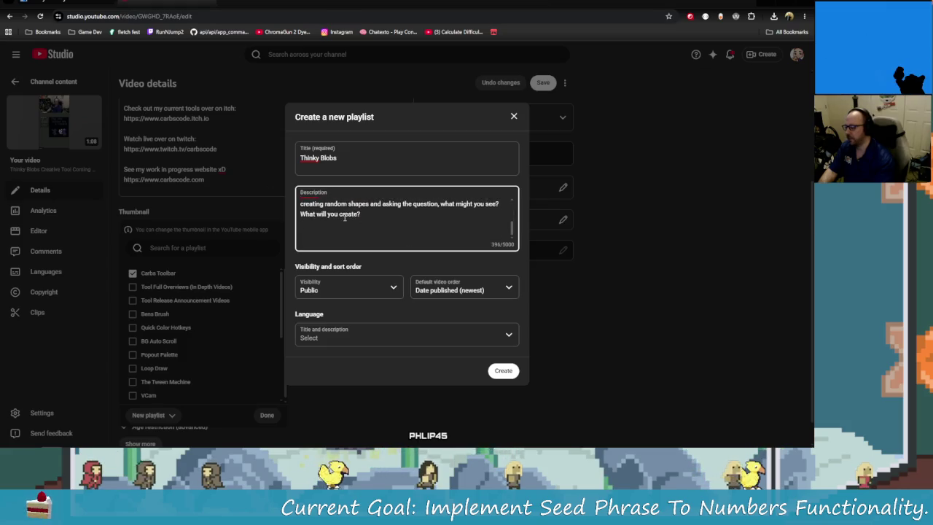
scroll(345, 217, up, 2)
scroll(319, 224, up, 2)
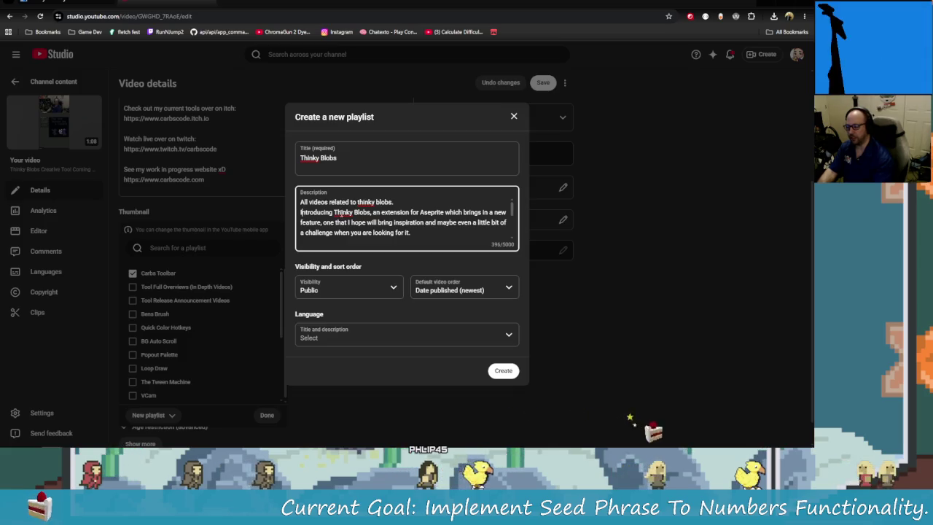
- Add a blank line before the Introducing paragraph and remove the empty trailing line
click(300, 213)
key(Return)
scroll(345, 215, down, 1)
scroll(346, 215, down, 1)
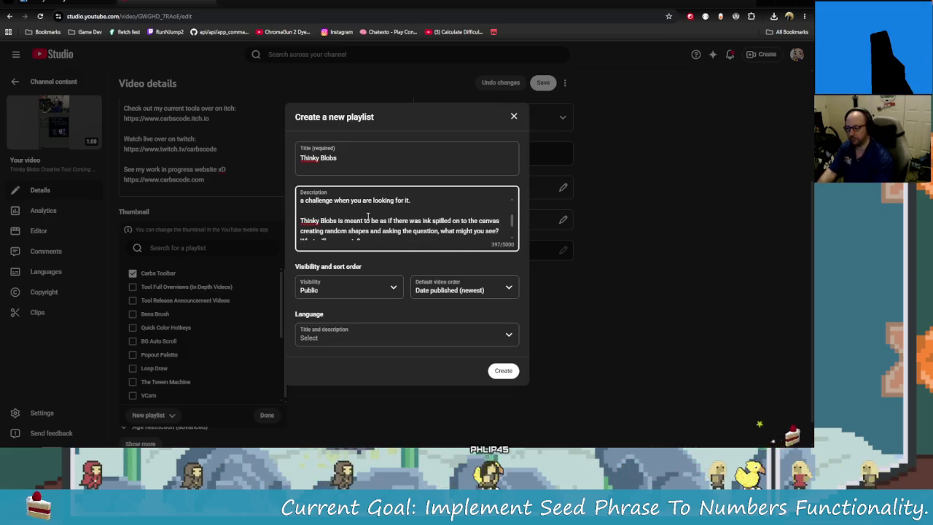
scroll(355, 222, down, 1)
click(390, 235)
key(BackSpace)
key(BackSpace)
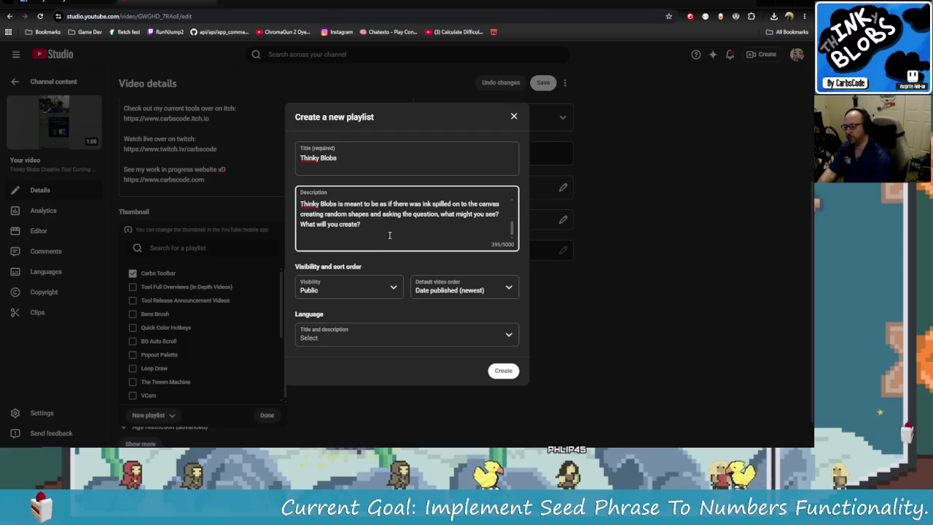
scroll(383, 233, up, 2)
scroll(378, 232, up, 2)
click(363, 222)
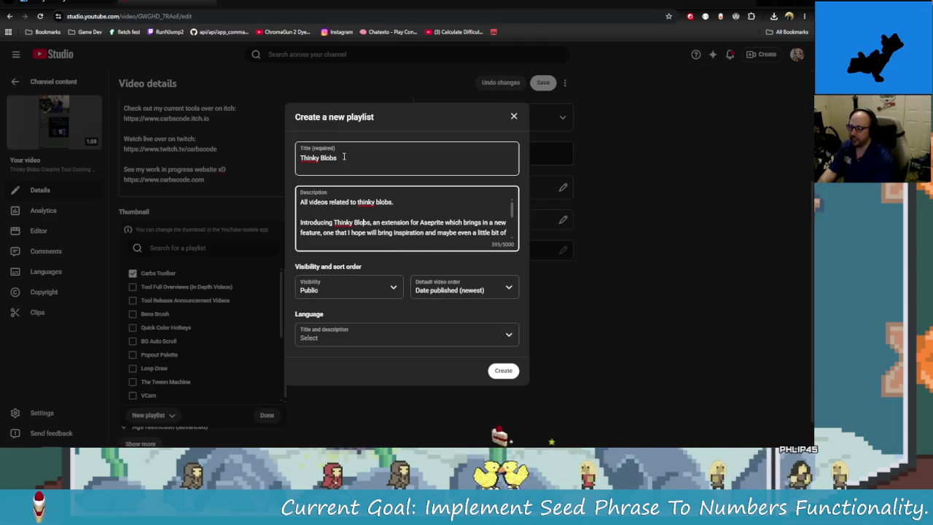
- Create the Thinky Blobs playlist and assign the short to it
click(503, 371)
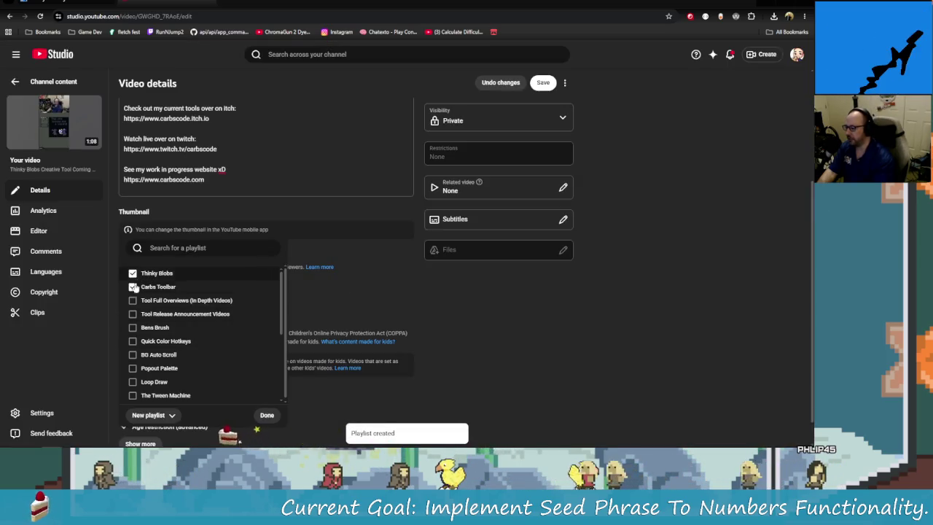
scroll(252, 324, down, 5)
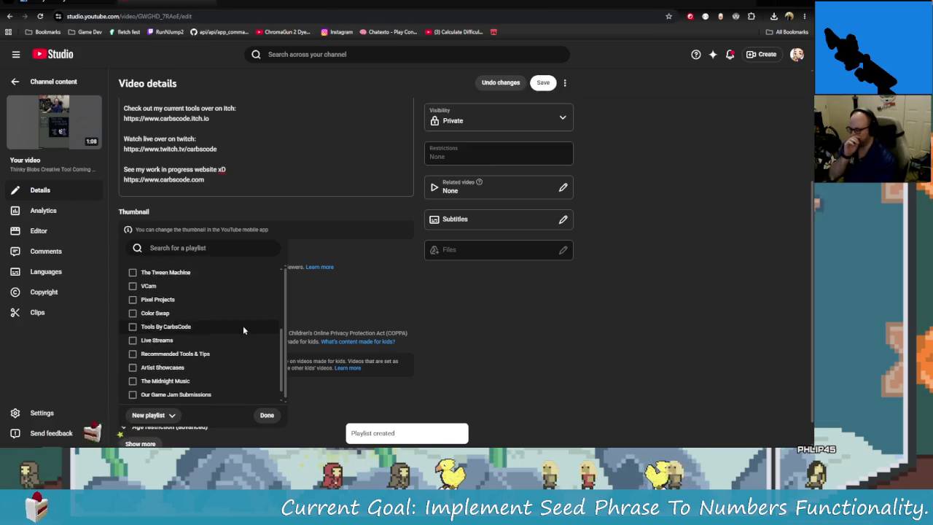
scroll(242, 325, up, 5)
click(267, 415)
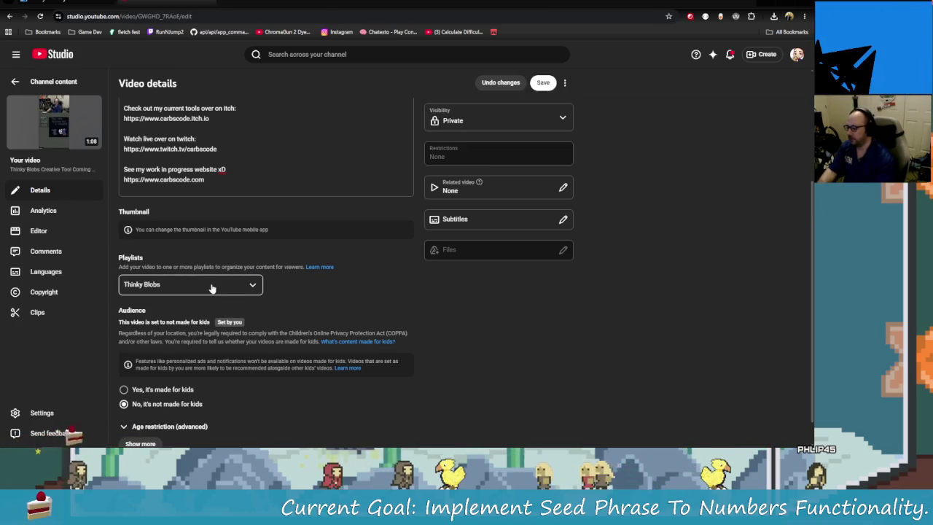
- Expand the video's advanced details and scroll down to the Tags section
scroll(212, 290, down, 1)
click(139, 413)
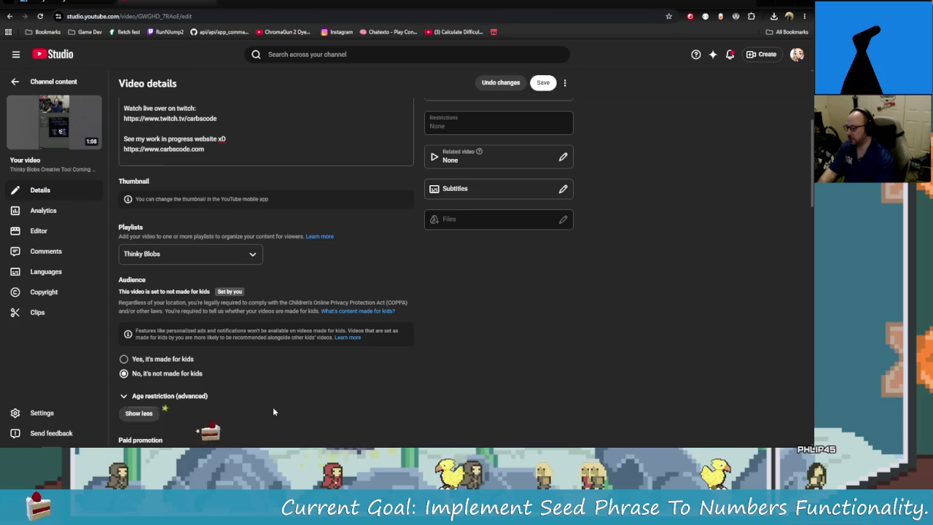
scroll(266, 404, down, 3)
scroll(168, 321, down, 1)
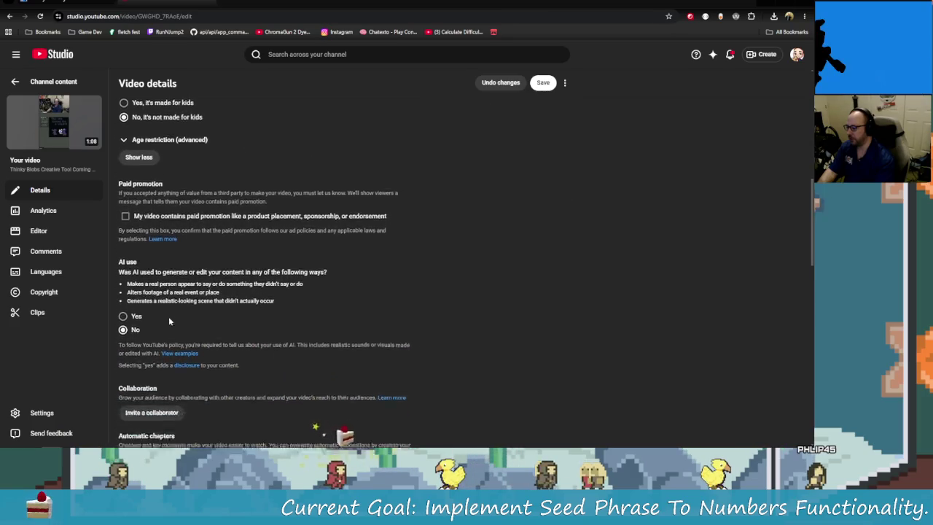
scroll(168, 316, down, 1)
scroll(160, 291, down, 1)
scroll(149, 248, down, 1)
scroll(135, 196, down, 1)
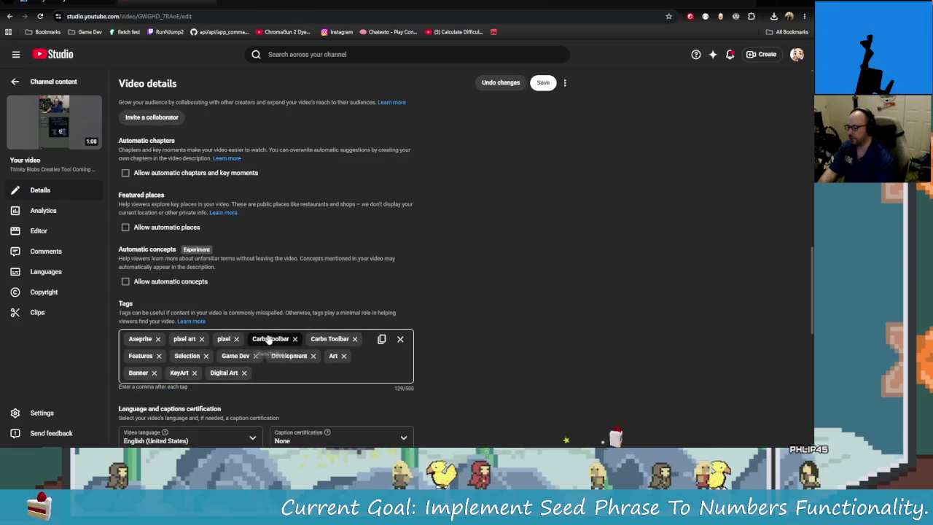
- Remove the Carbs Toolbar, Selection, Game Dev, Banner, KeyArt and Digital Art tags
click(295, 339)
click(295, 340)
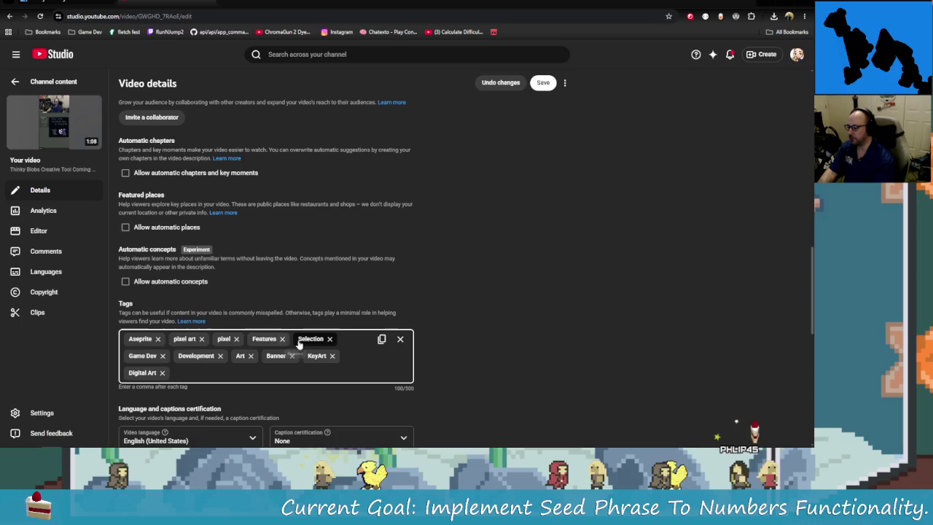
click(330, 339)
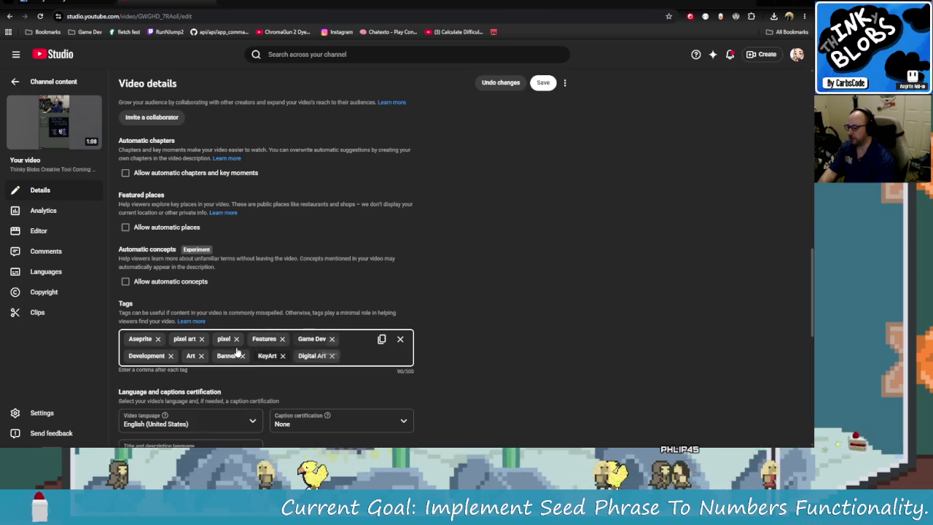
click(331, 339)
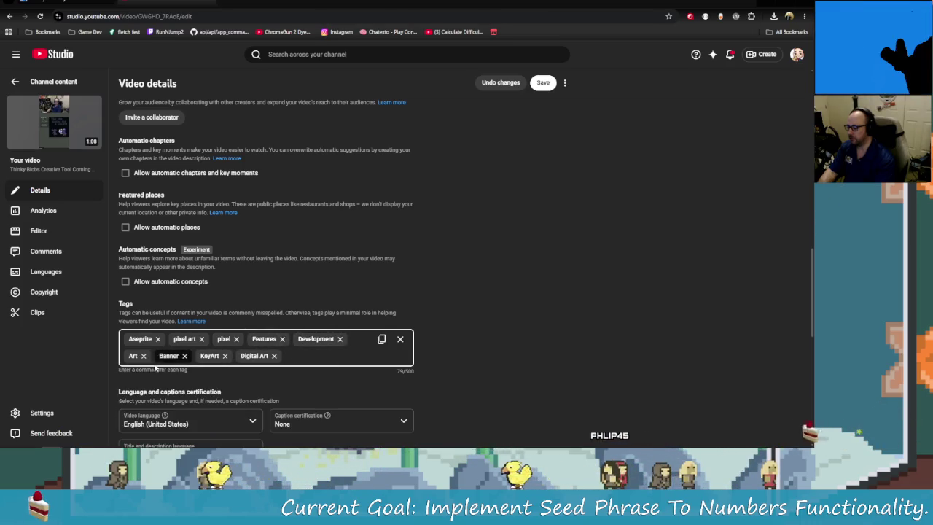
click(185, 356)
click(184, 356)
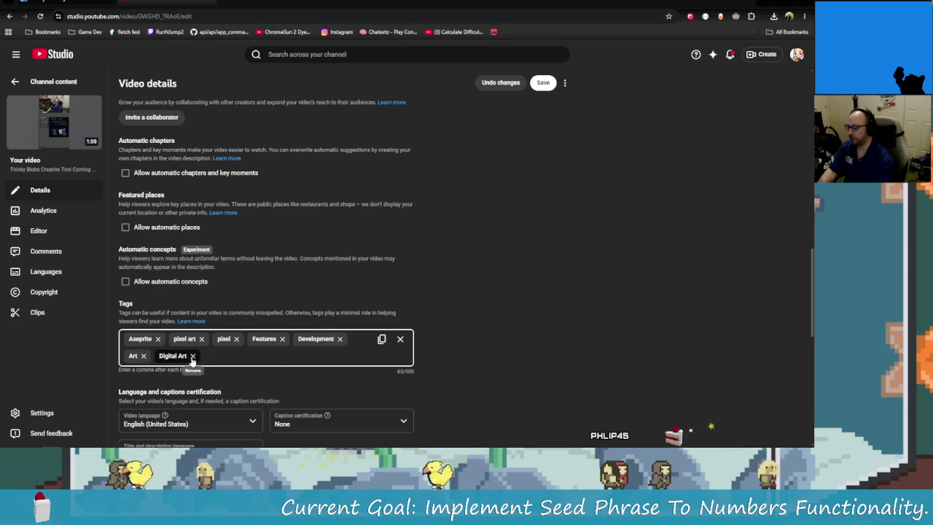
click(192, 357)
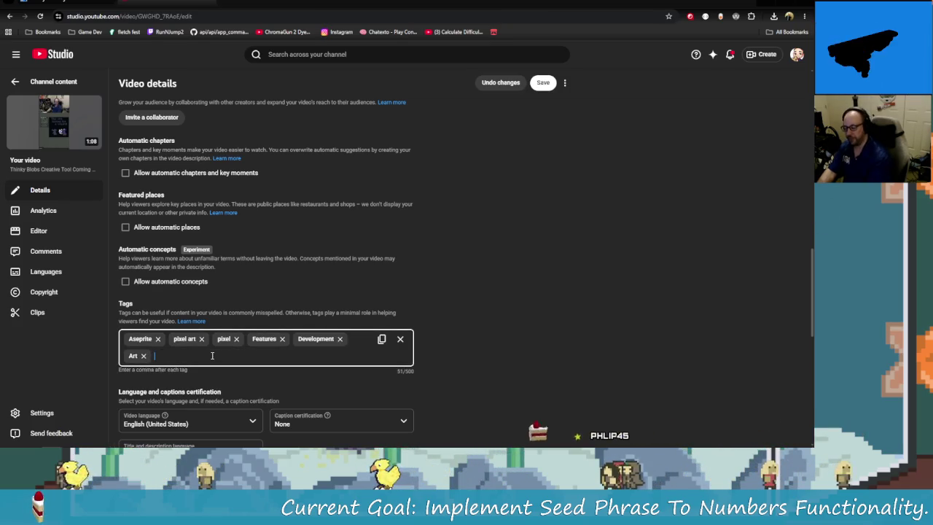
- Add the tags Wizard, Blobs, ThinkyBlobs, Creativity and Create
text(Wizard)
key(Return)
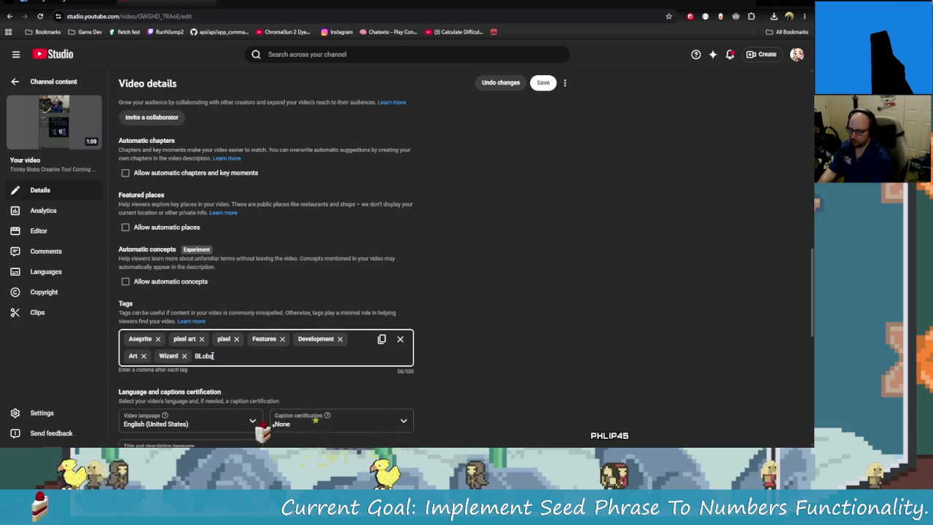
key(BackSpace)
key(BackSpace)
key(BackSpace)
text(lobs)
key(Return)
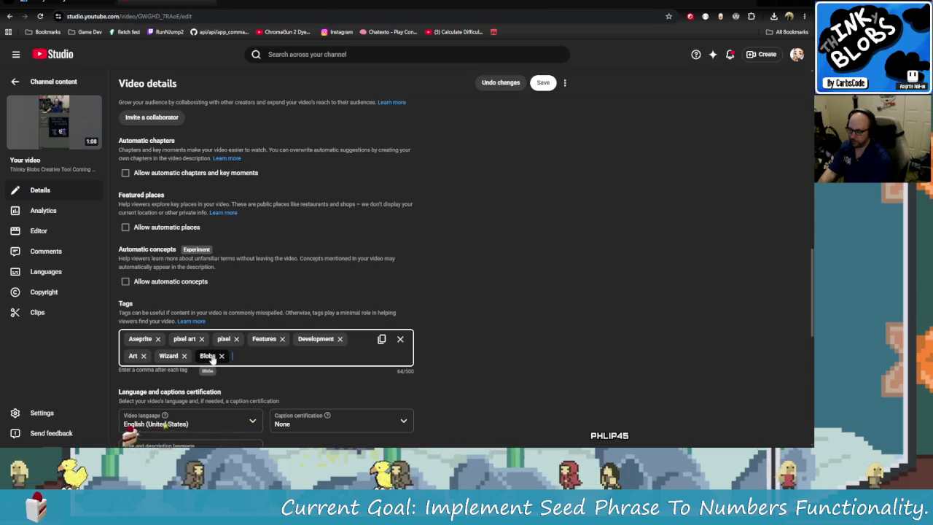
text(Thinky)
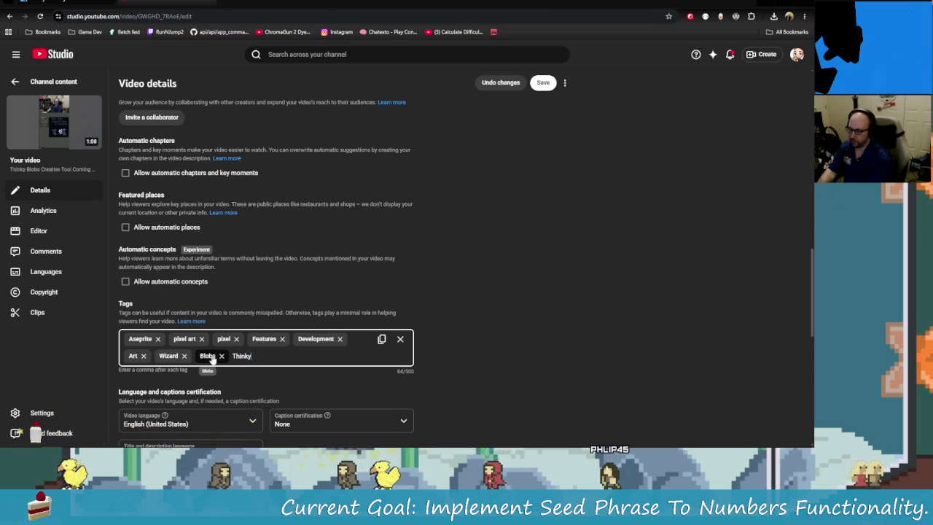
text(Blobs)
key(Return)
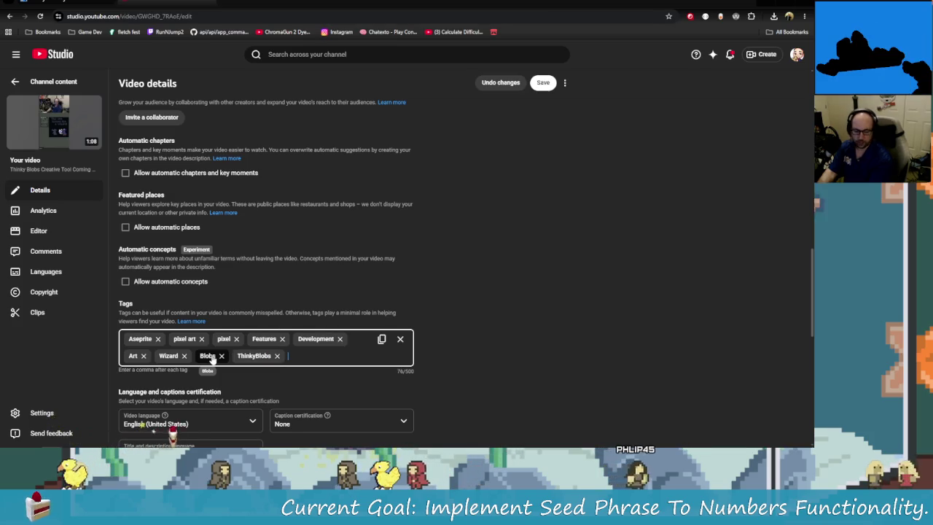
text(Creative)
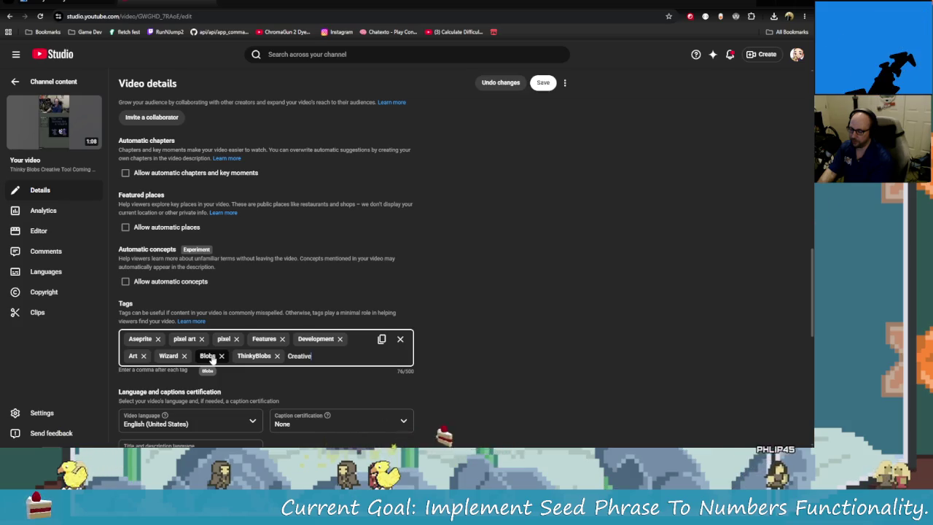
key(BackSpace)
text(ity)
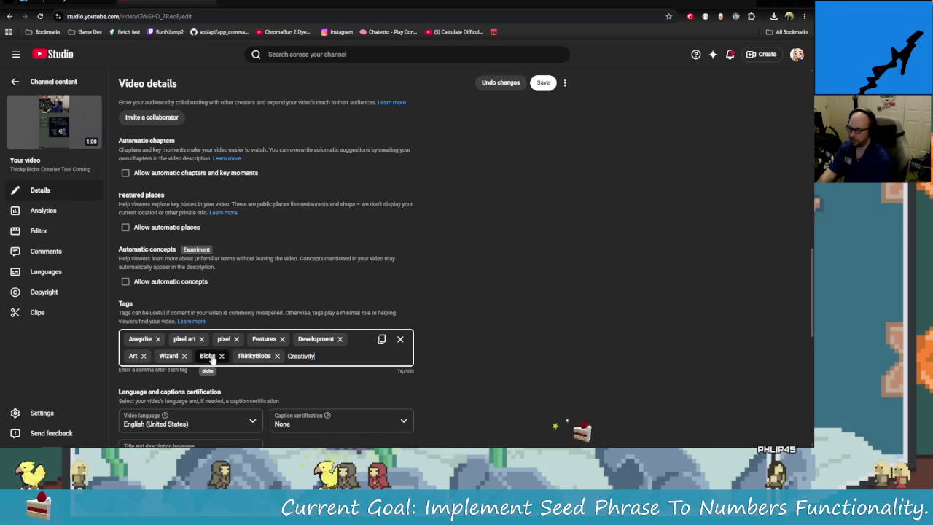
key(Return)
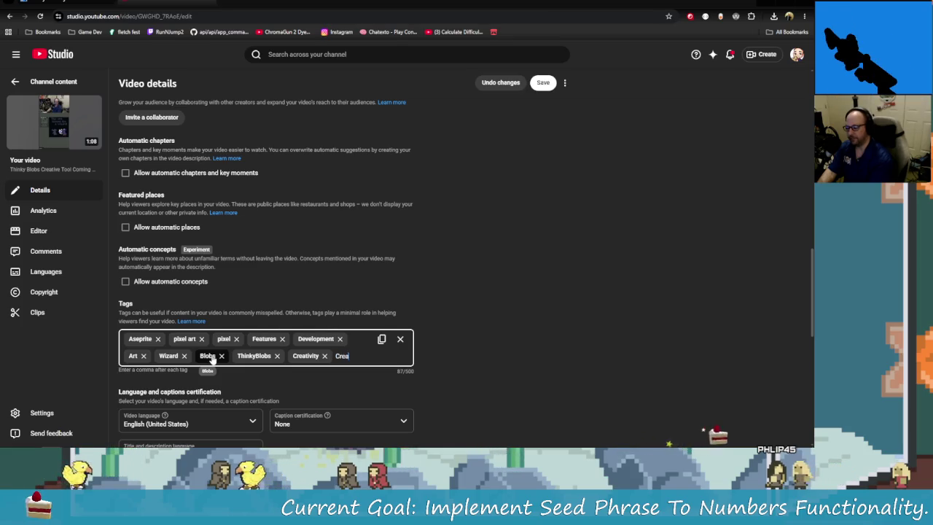
text(Create)
key(Return)
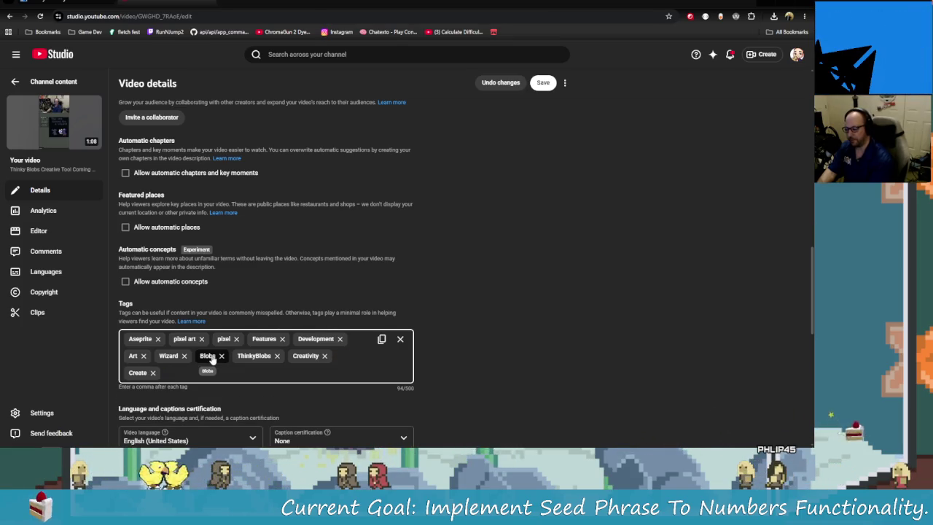
scroll(296, 386, down, 2)
scroll(350, 354, down, 3)
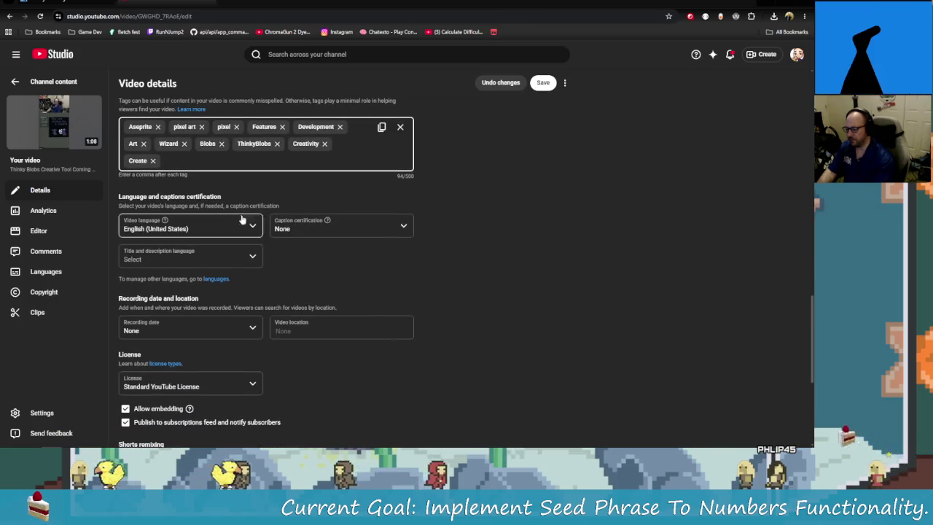
scroll(241, 217, down, 1)
scroll(197, 306, down, 1)
scroll(186, 338, down, 1)
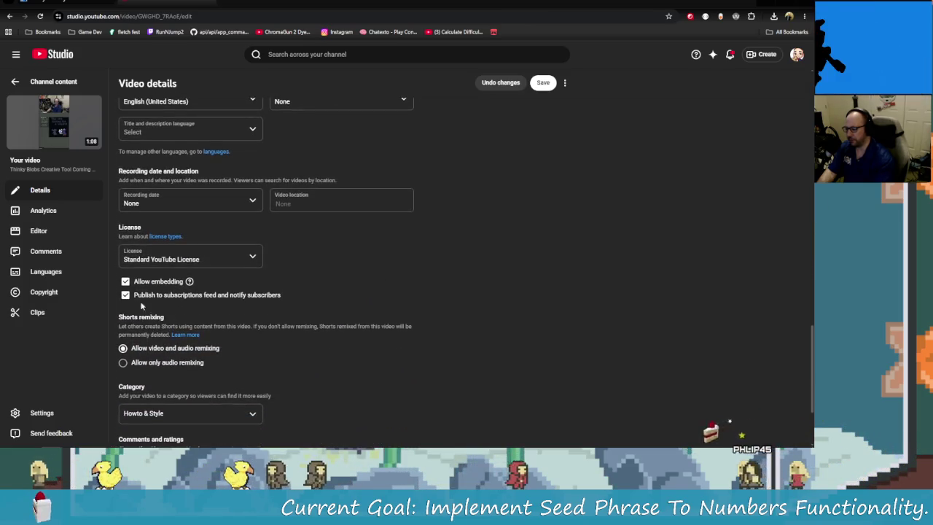
scroll(219, 344, down, 1)
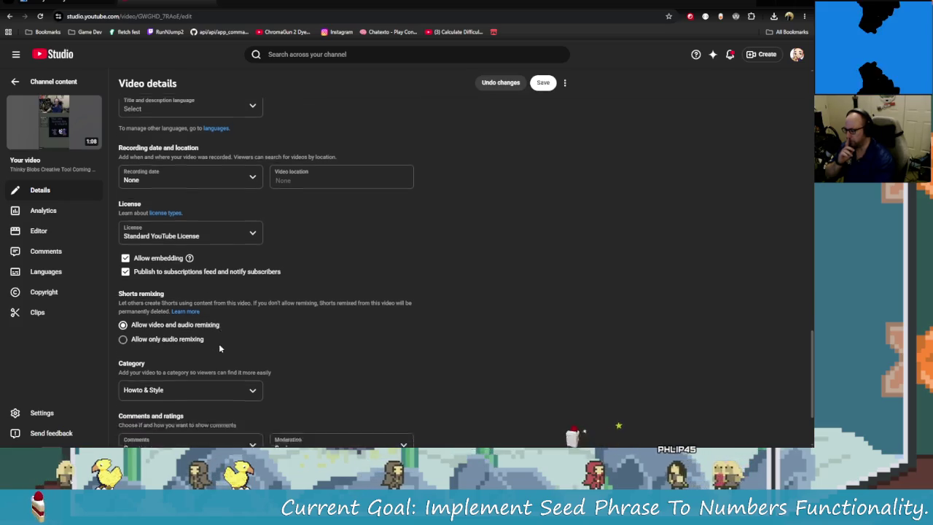
scroll(204, 313, down, 1)
scroll(185, 313, down, 1)
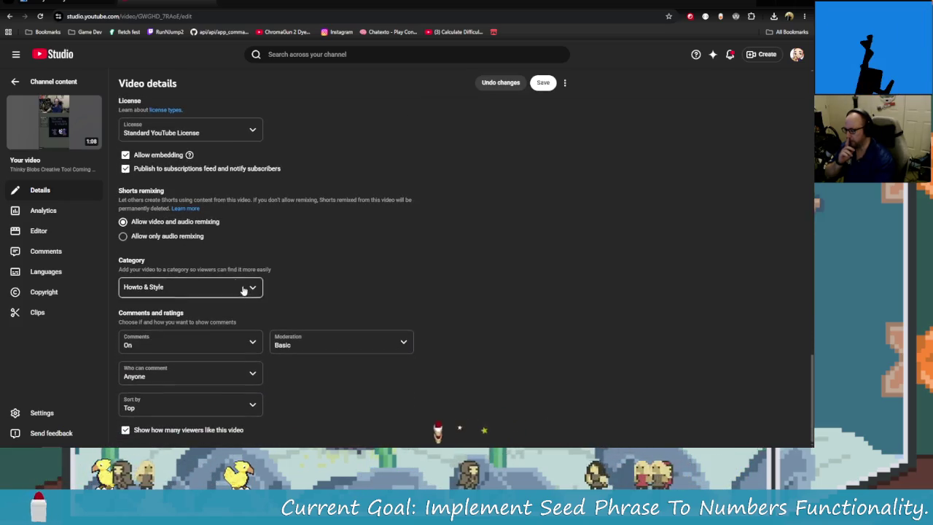
scroll(438, 325, up, 9)
scroll(446, 325, up, 4)
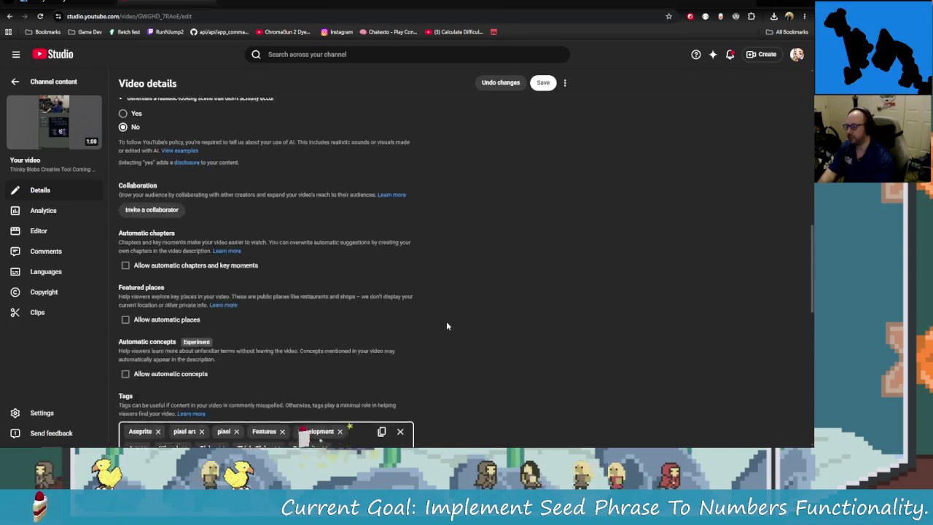
scroll(471, 332, up, 3)
scroll(445, 364, up, 4)
scroll(234, 355, up, 1)
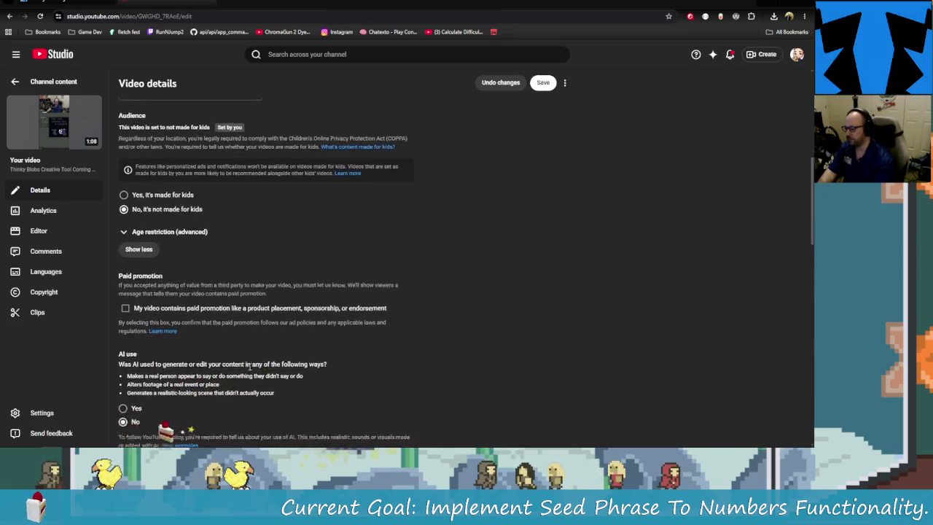
scroll(248, 364, down, 2)
scroll(248, 364, up, 2)
scroll(250, 361, up, 1)
scroll(233, 361, up, 1)
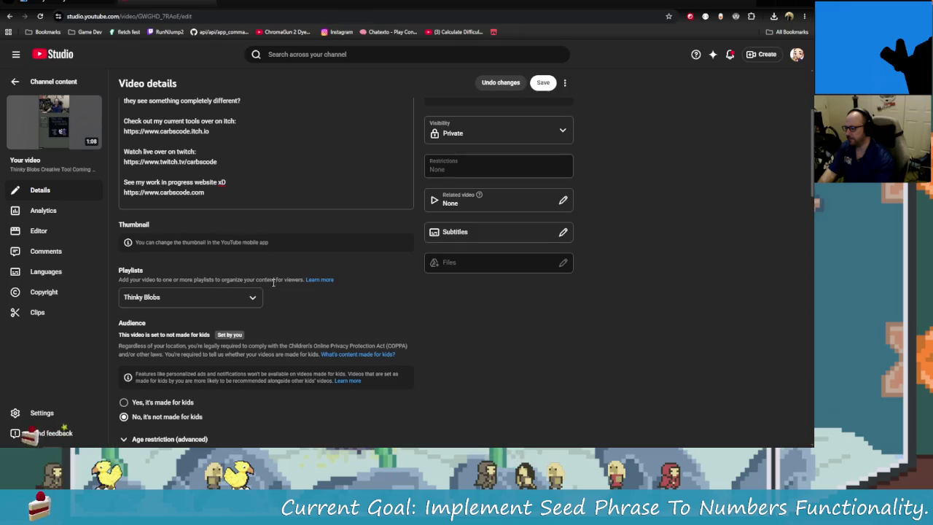
scroll(219, 313, up, 2)
scroll(204, 263, up, 1)
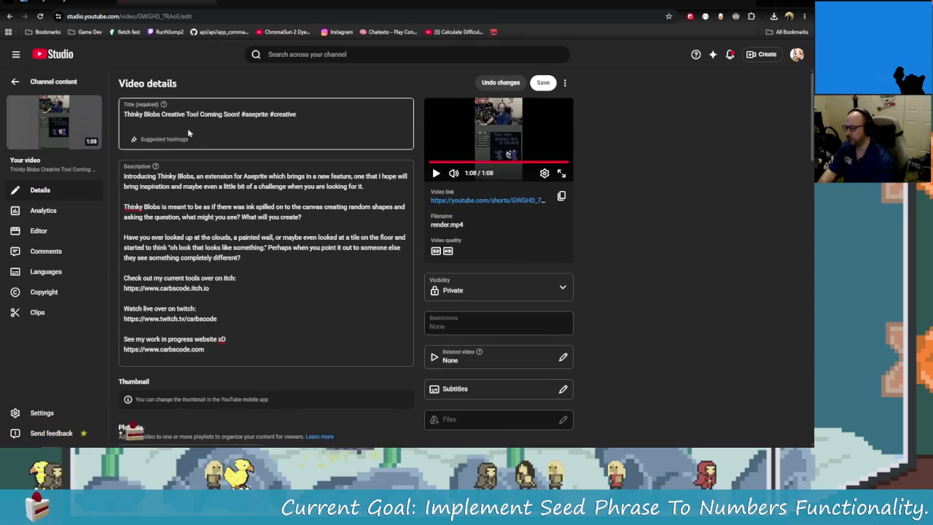
- End the title with 'Coming Soon!' and set the short's visibility to Public
click(238, 114)
text(!)
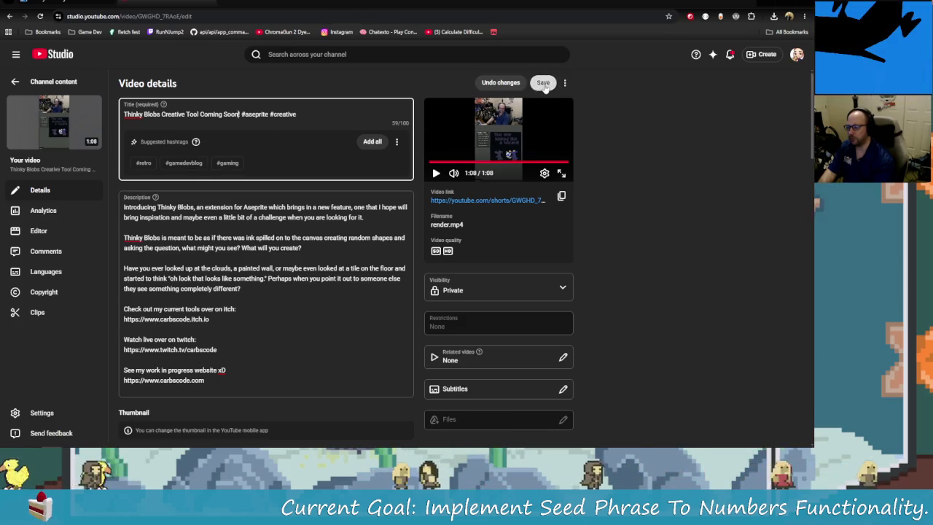
click(562, 290)
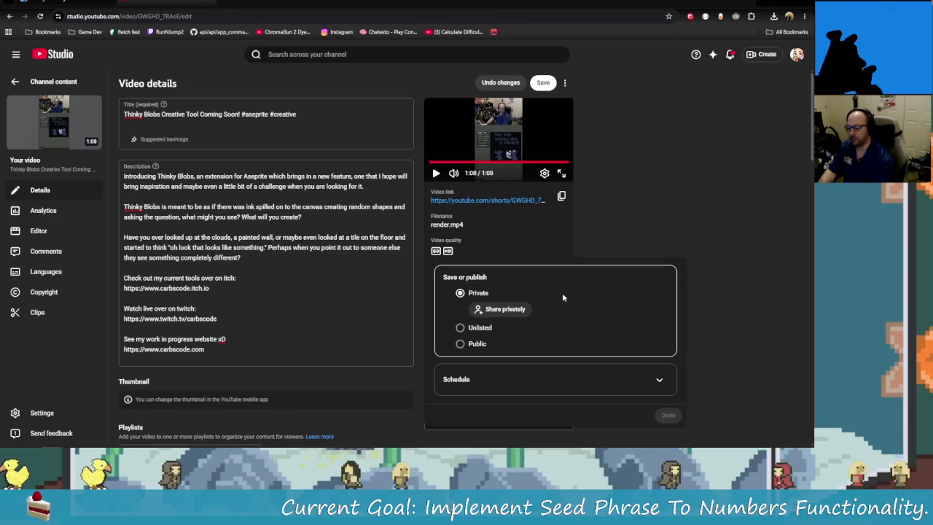
click(469, 347)
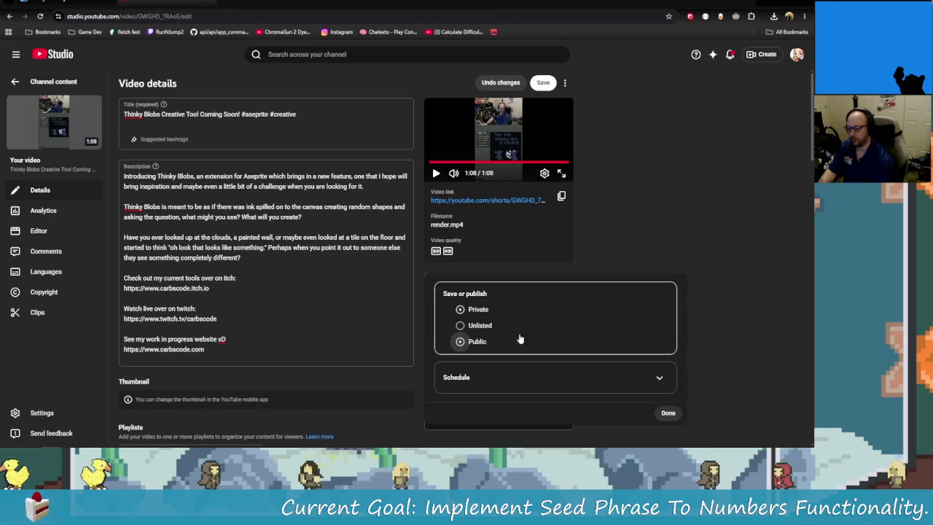
click(668, 413)
- Save the video details, then open the account menu
scroll(517, 278, down, 1)
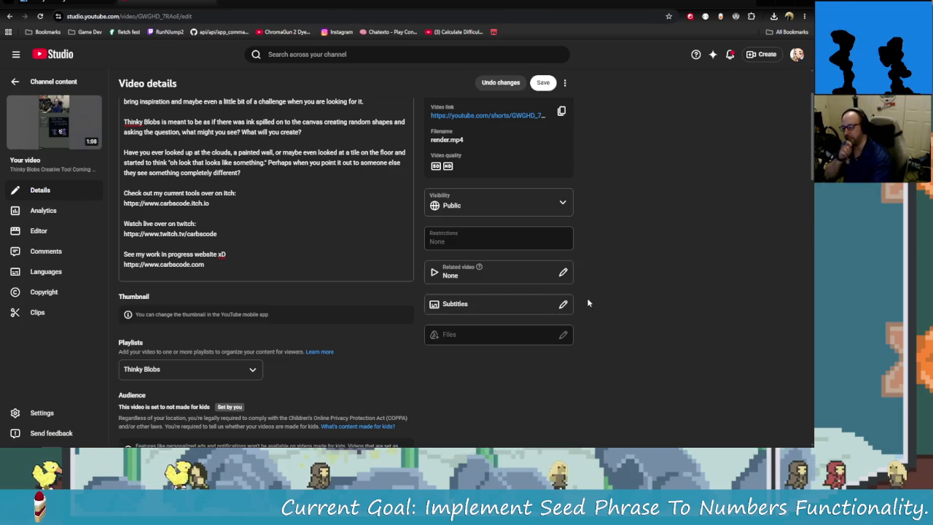
scroll(599, 325, up, 1)
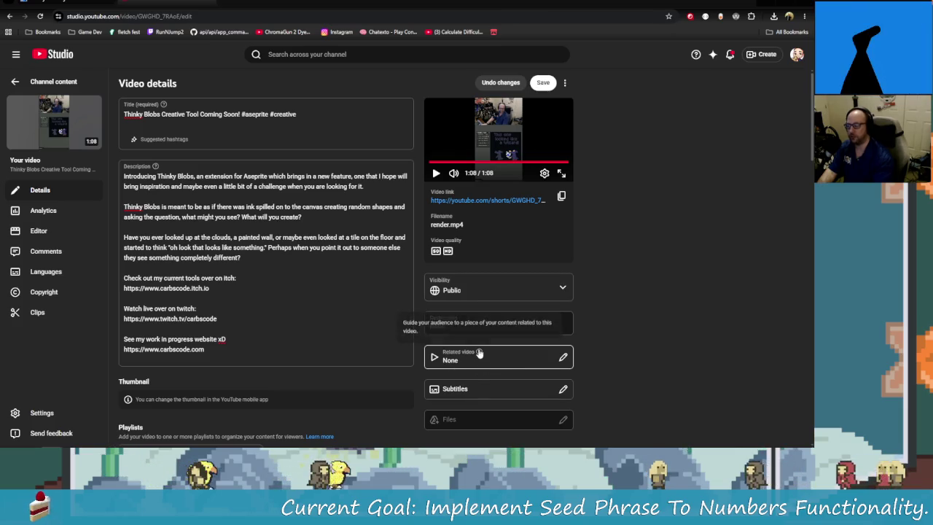
mouse_move(479, 352)
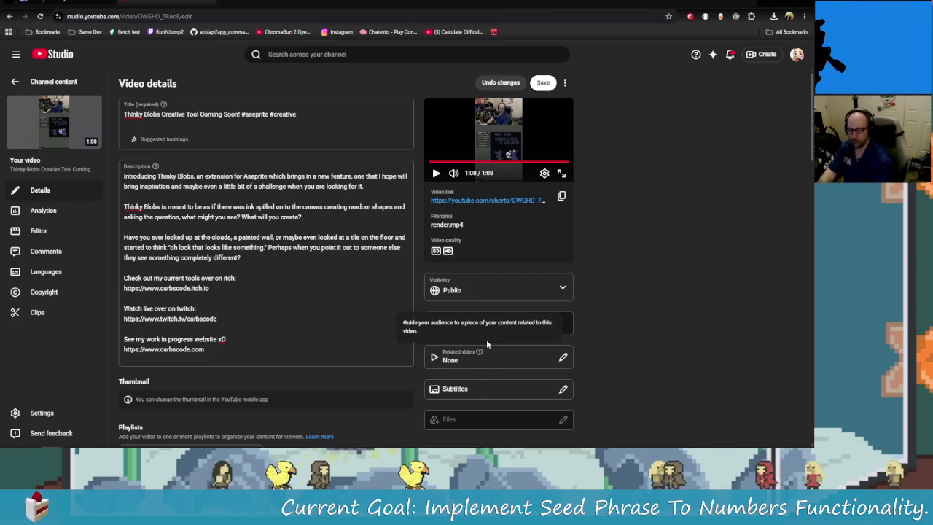
click(543, 83)
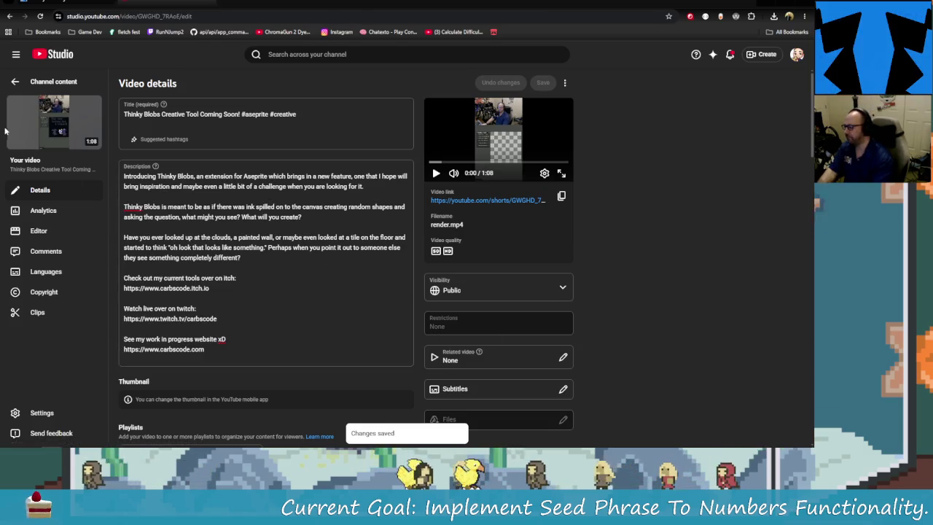
click(797, 54)
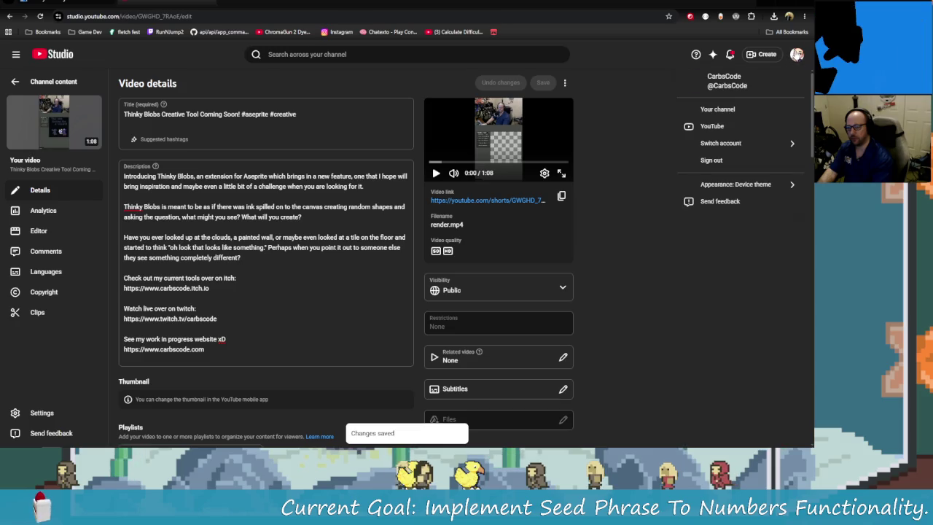
click(731, 111)
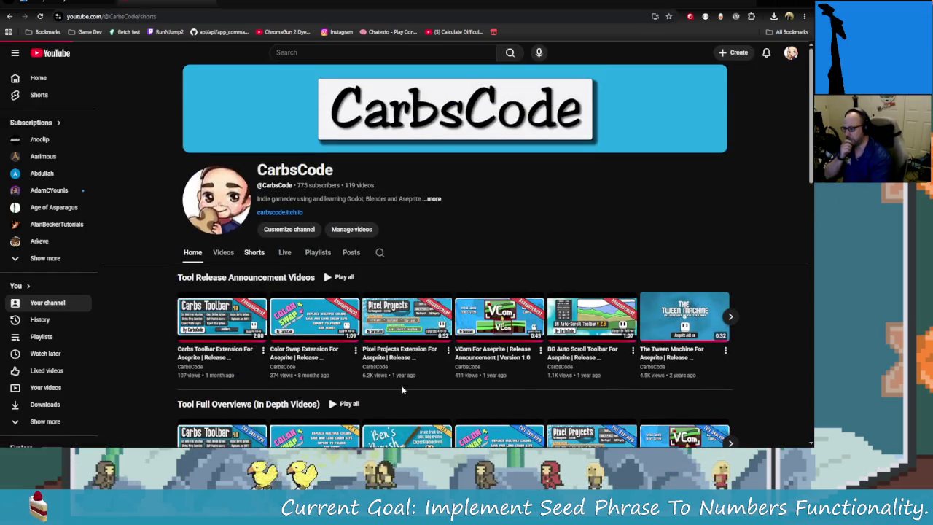
scroll(268, 372, down, 2)
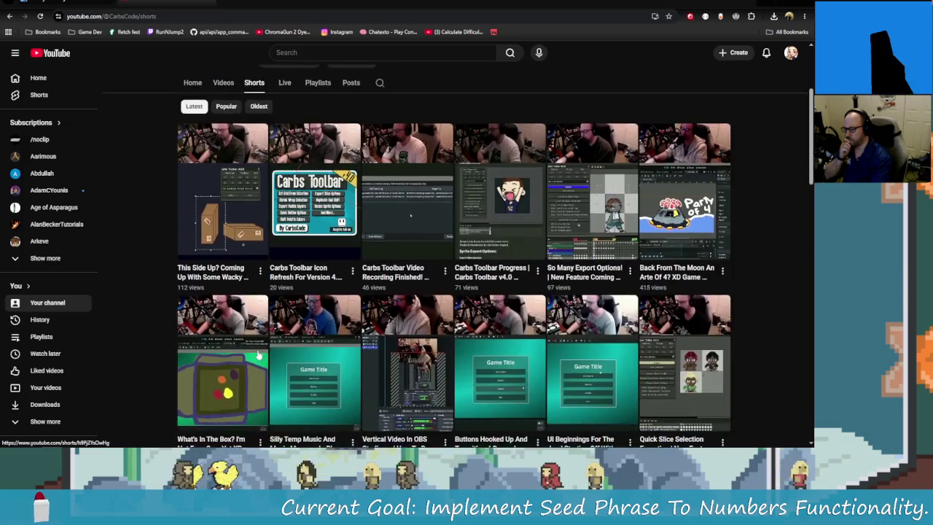
scroll(281, 315, up, 3)
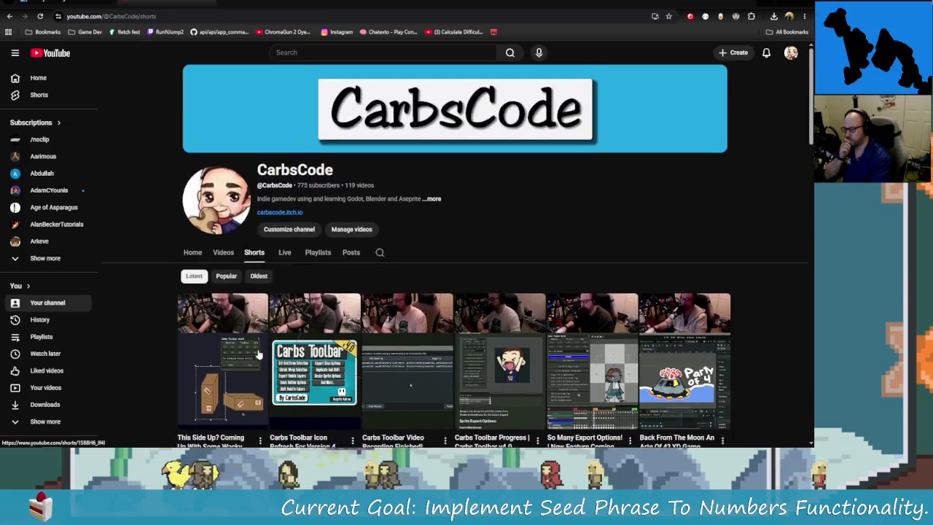
click(255, 16)
key(Return)
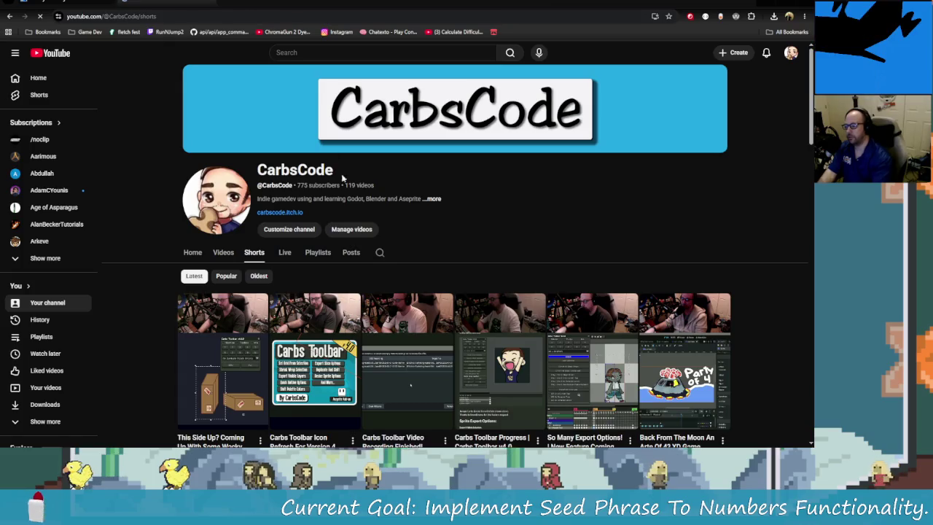
scroll(361, 252, down, 1)
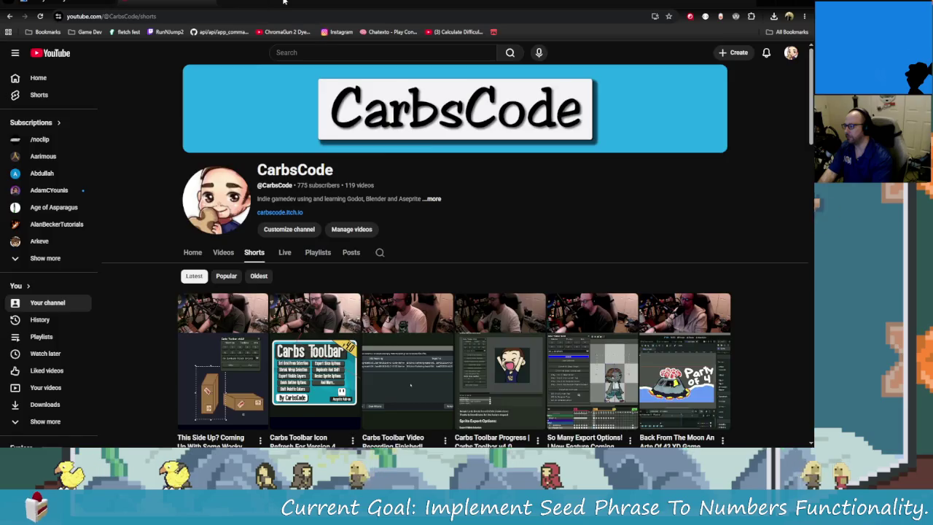
key(alt+Tab)
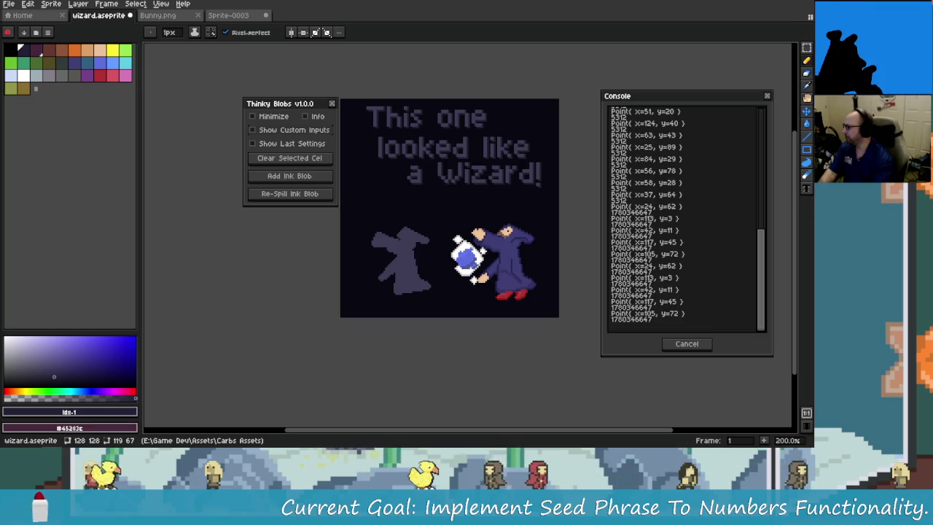
key(alt+Tab)
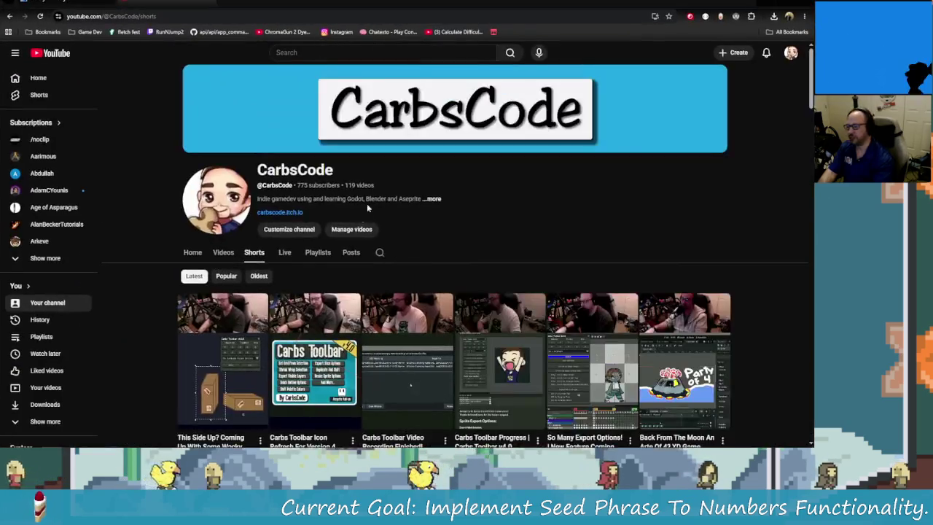
- Reload the CarbsCode Shorts page and watch 'Thinky Blobs Creative Tool Coming Soon!' fullscreen
click(262, 16)
key(Return)
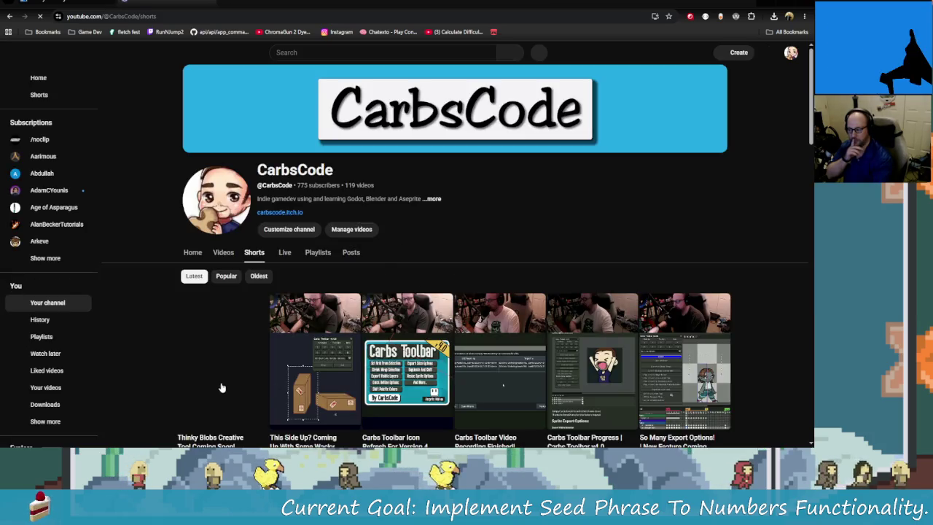
scroll(225, 375, down, 1)
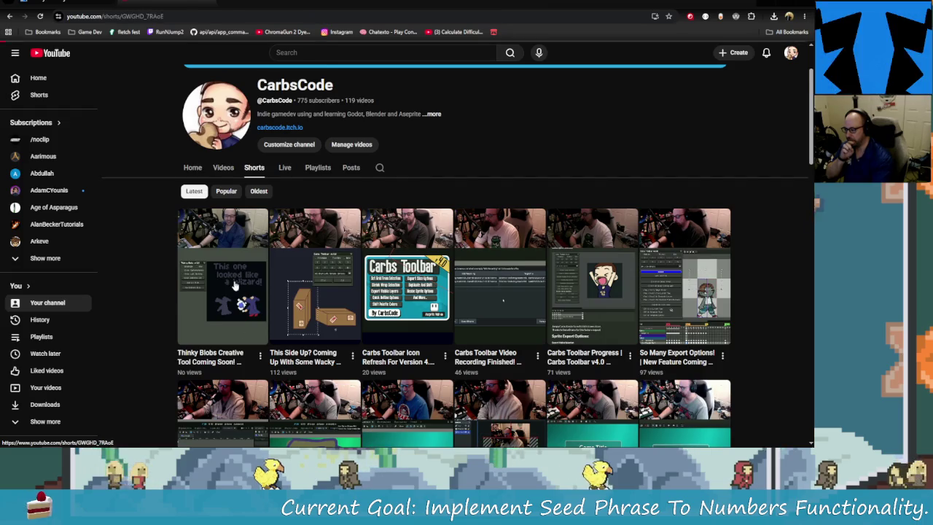
click(241, 309)
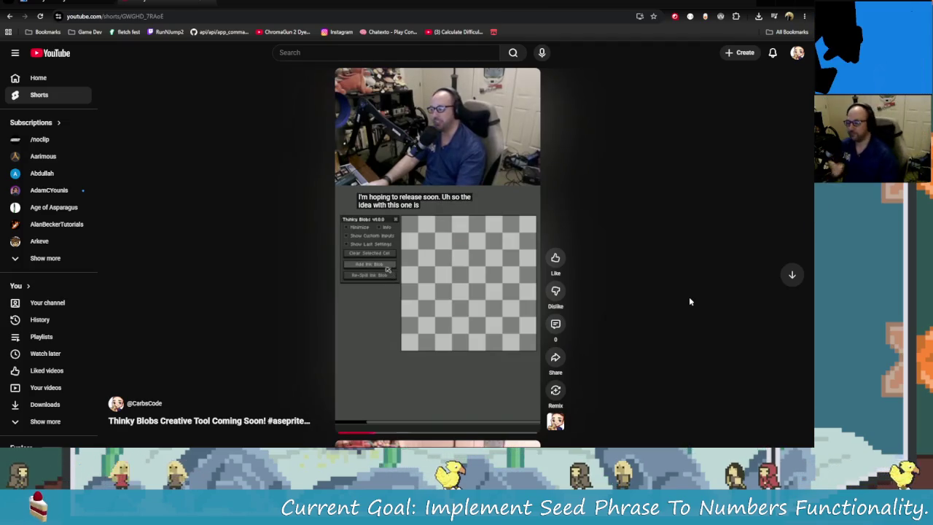
click(359, 267)
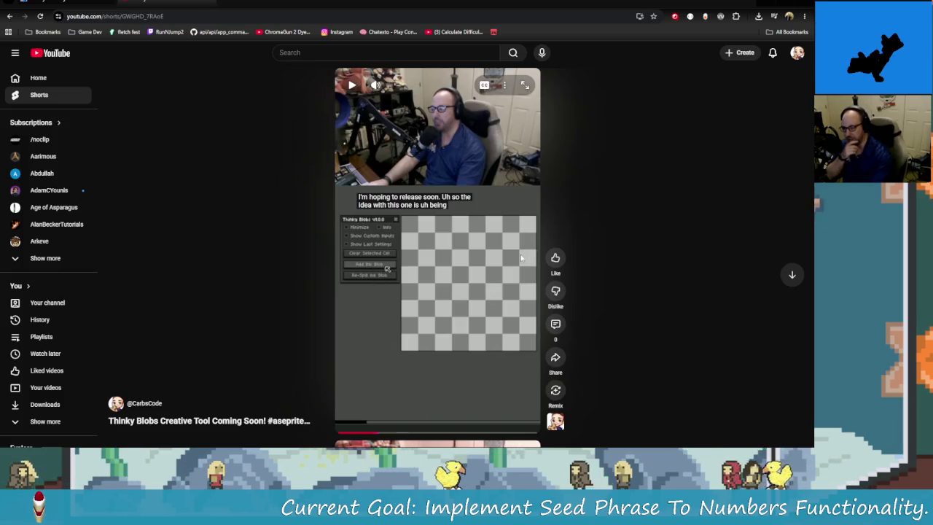
click(525, 85)
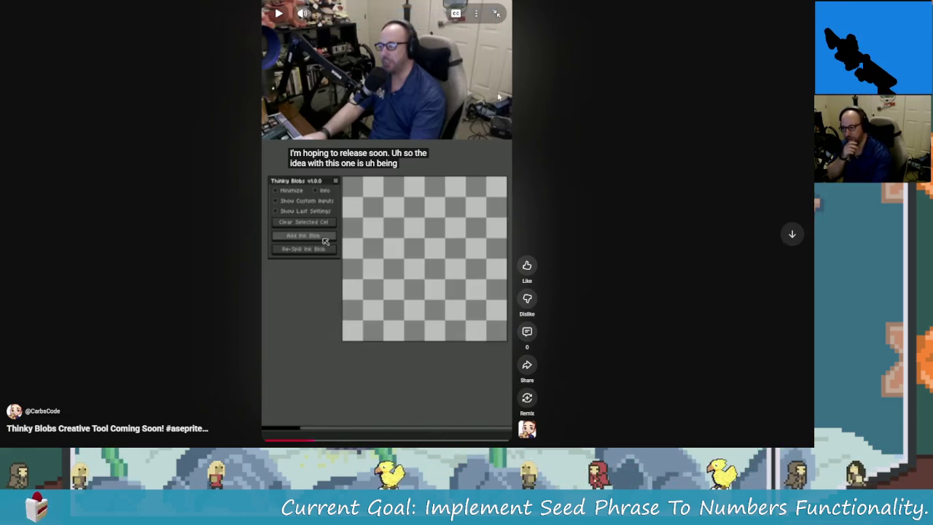
scroll(480, 266, down, 1)
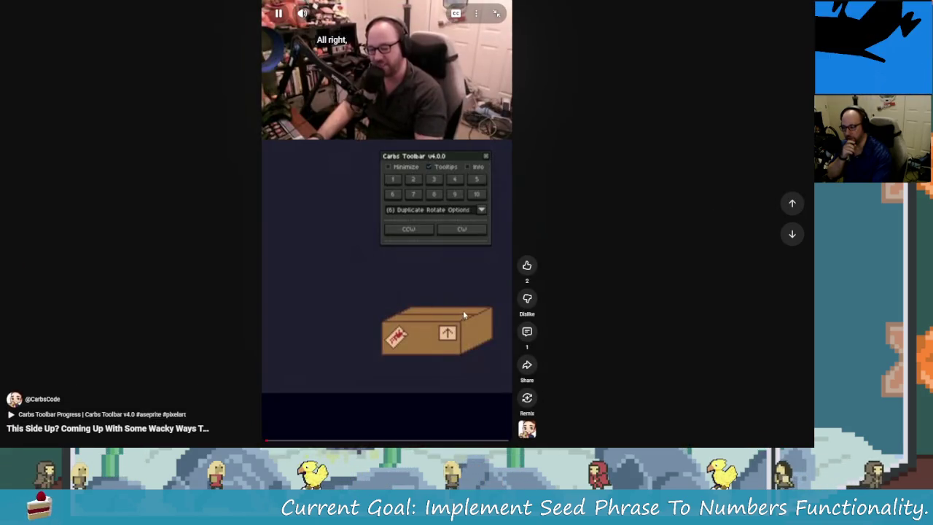
scroll(466, 258, up, 1)
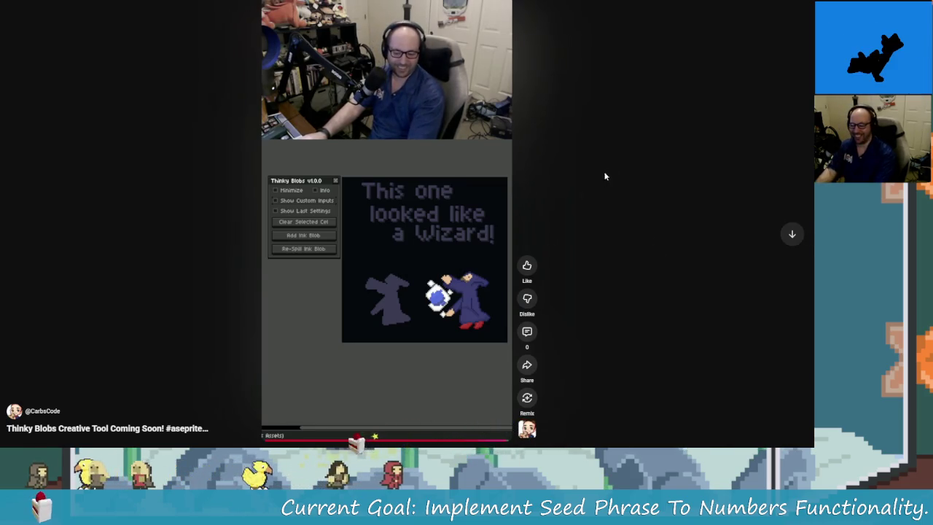
key(Escape)
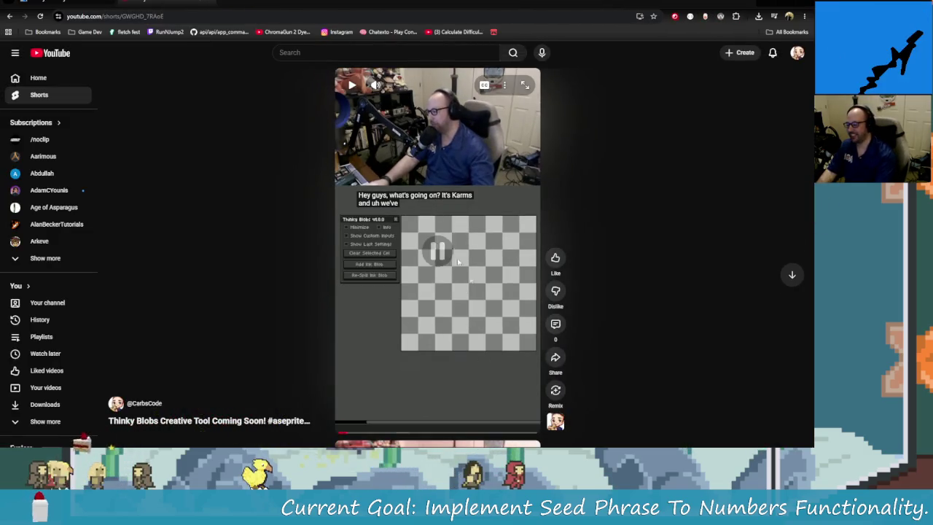
- Look over the itch.io Thinky Blobs page, then bring Aseprite's wizard sprite back to front
click(208, 4)
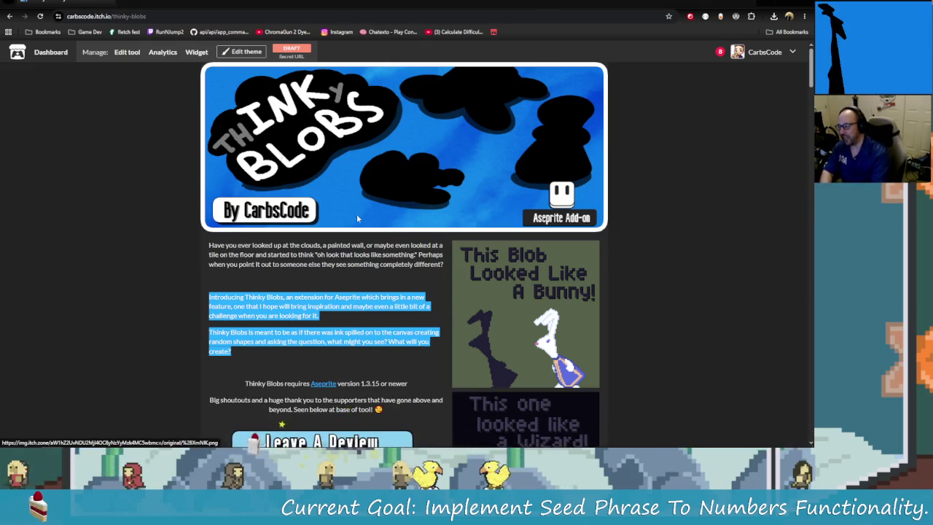
click(727, 66)
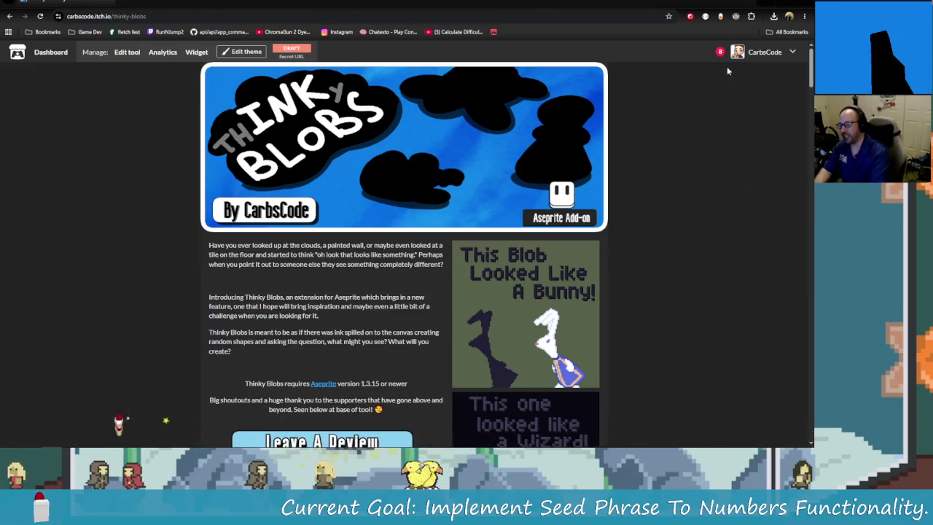
click(767, 5)
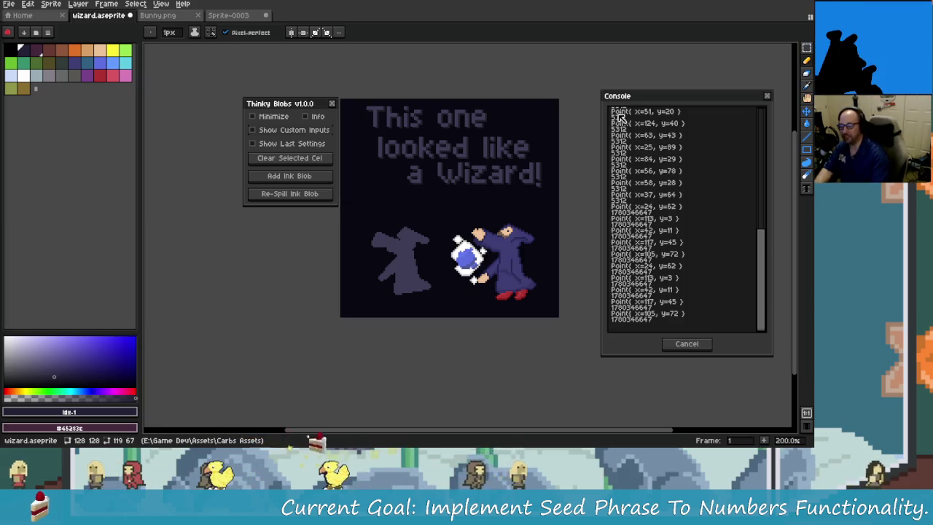
- Start the Rainwave music stream, glance at itch.io, then return to Aseprite's wizard.aseprite
key(alt+Tab)
key(alt+Tab)
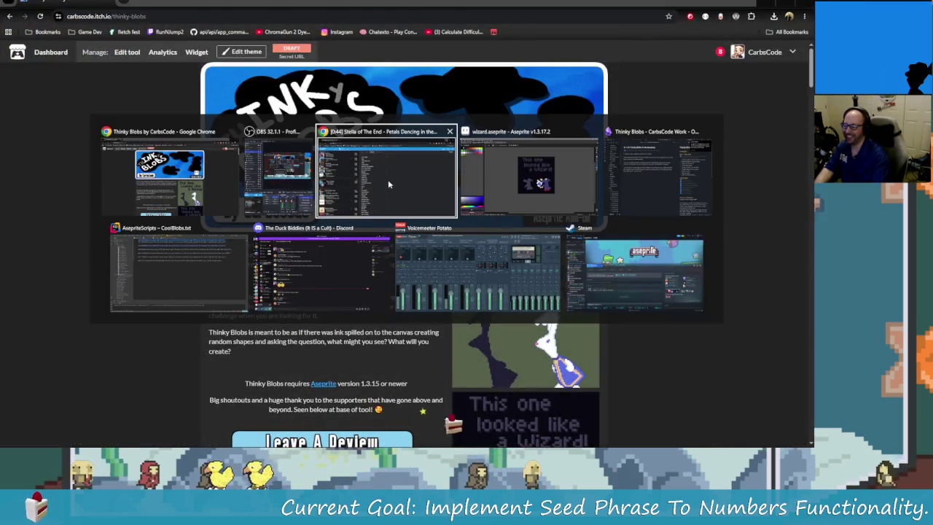
key(Tab)
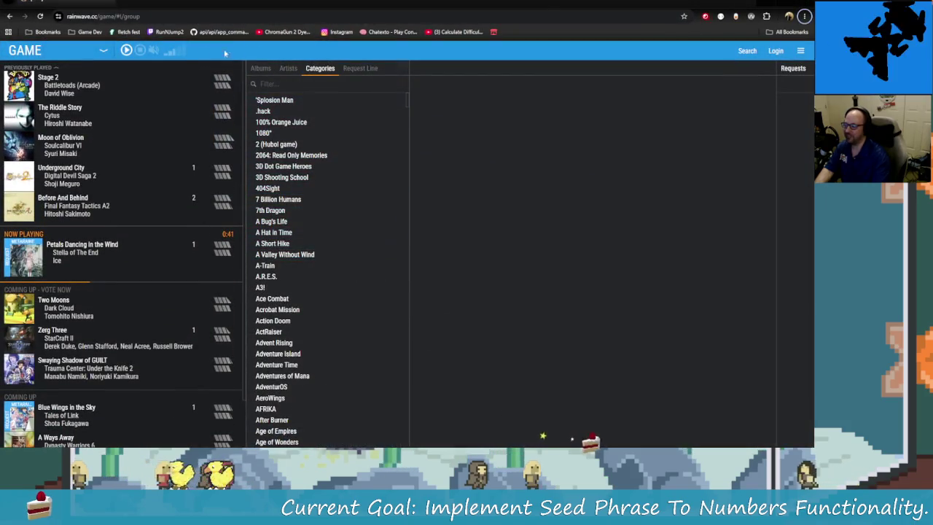
click(126, 53)
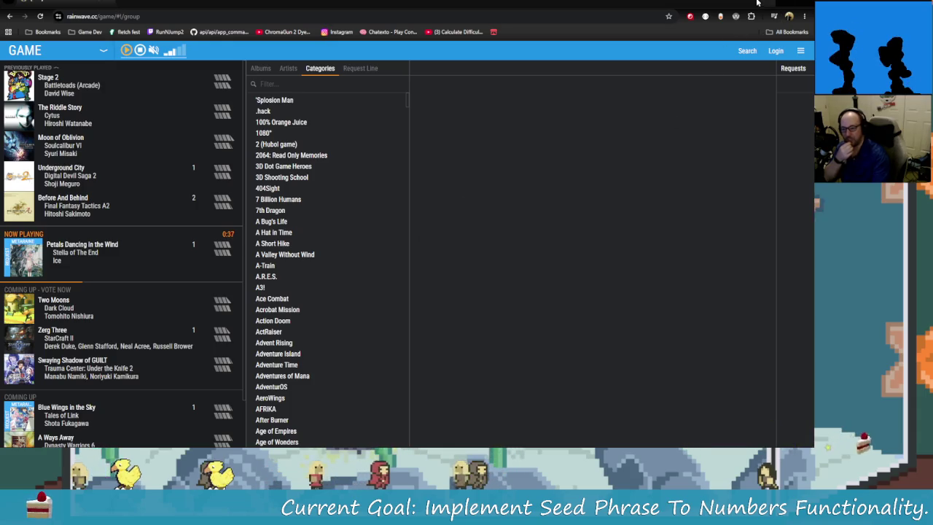
key(alt+Tab)
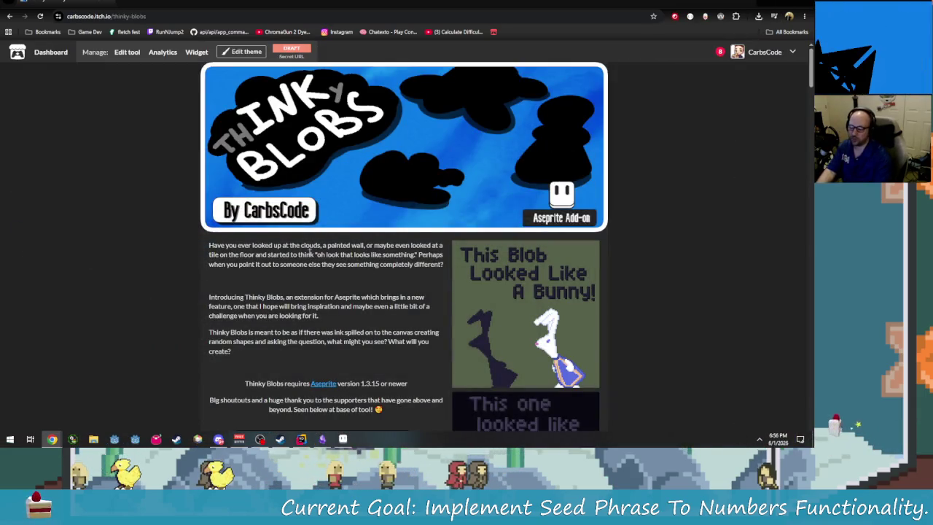
scroll(293, 262, down, 3)
scroll(299, 264, down, 2)
scroll(313, 267, up, 3)
key(alt+Tab)
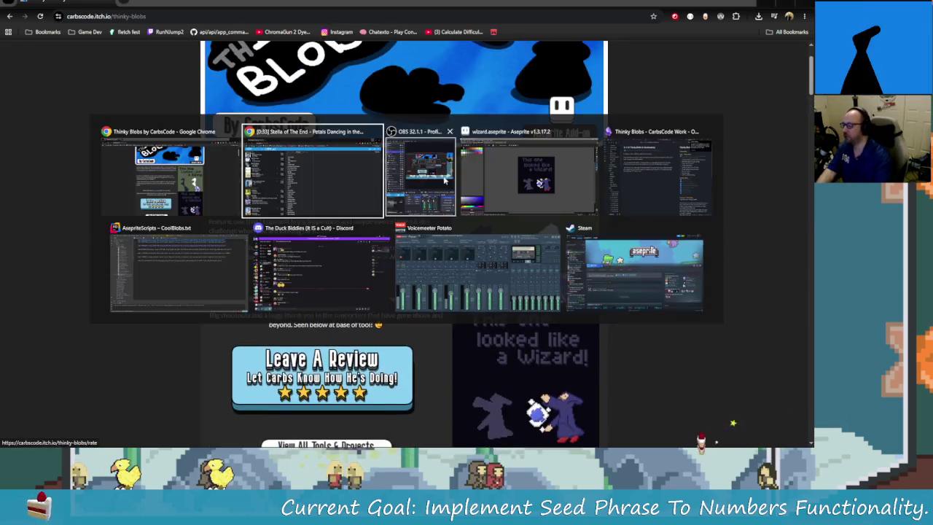
key(Tab)
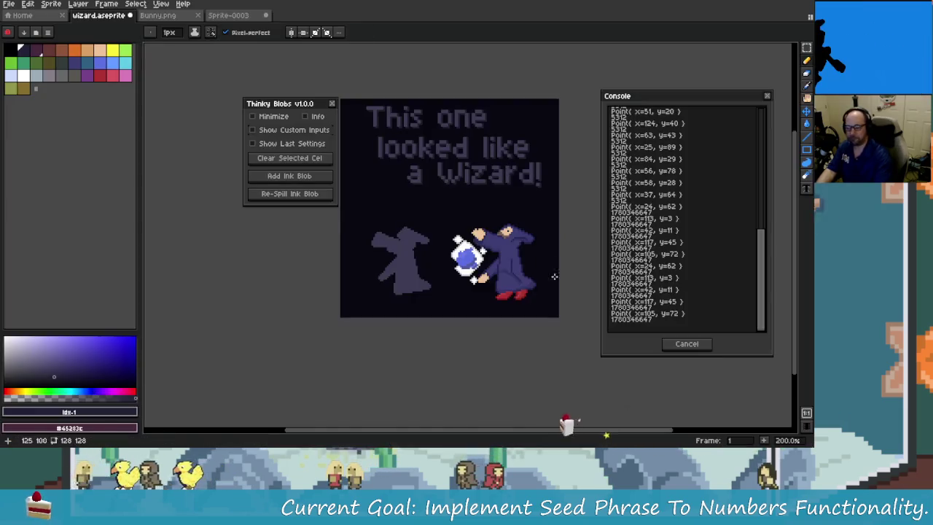
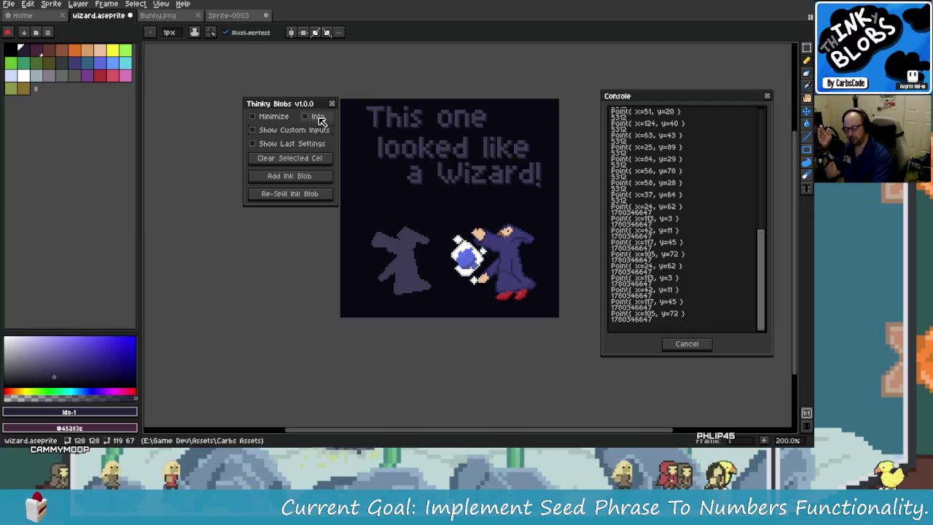
- Show the Thinky Blobs help beside the wizard sprite, enlarged so its text fits, with Aseprite maximized
click(319, 118)
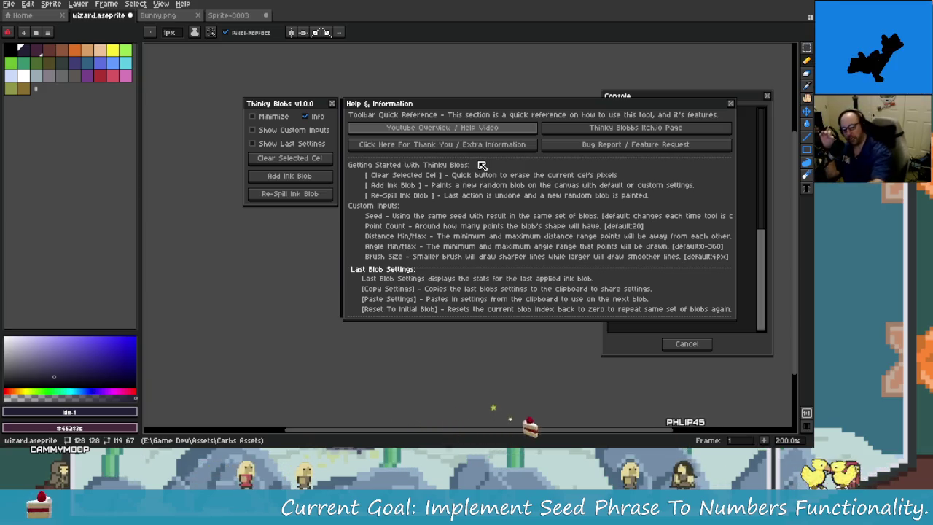
drag(549, 320, 552, 357)
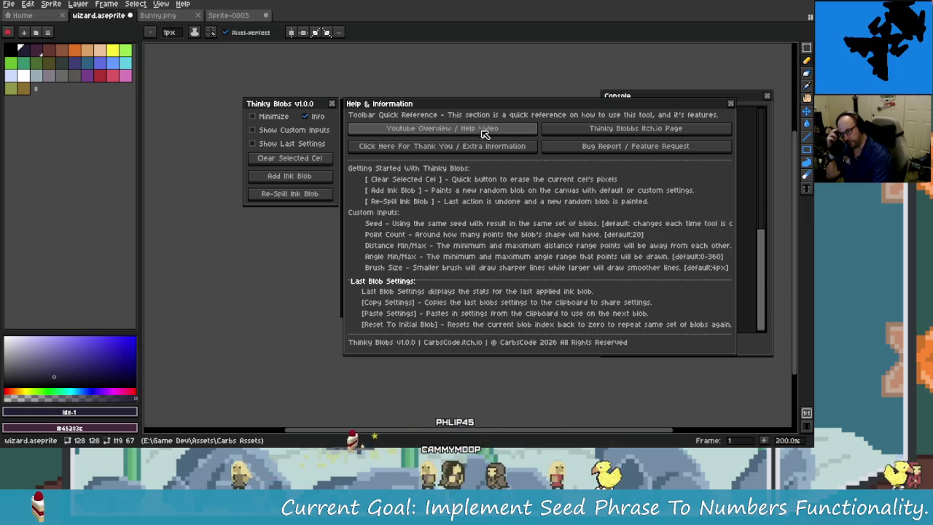
key(super+Down)
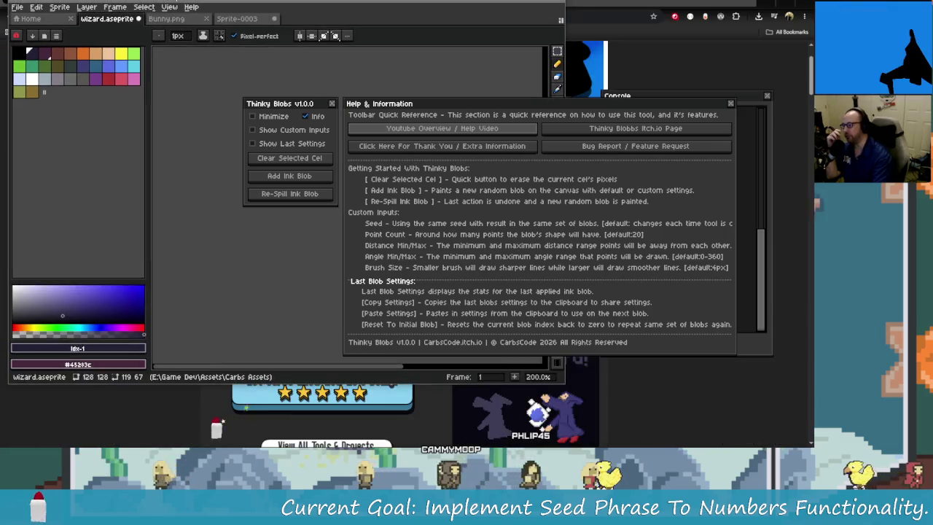
key(super+Up)
click(161, 4)
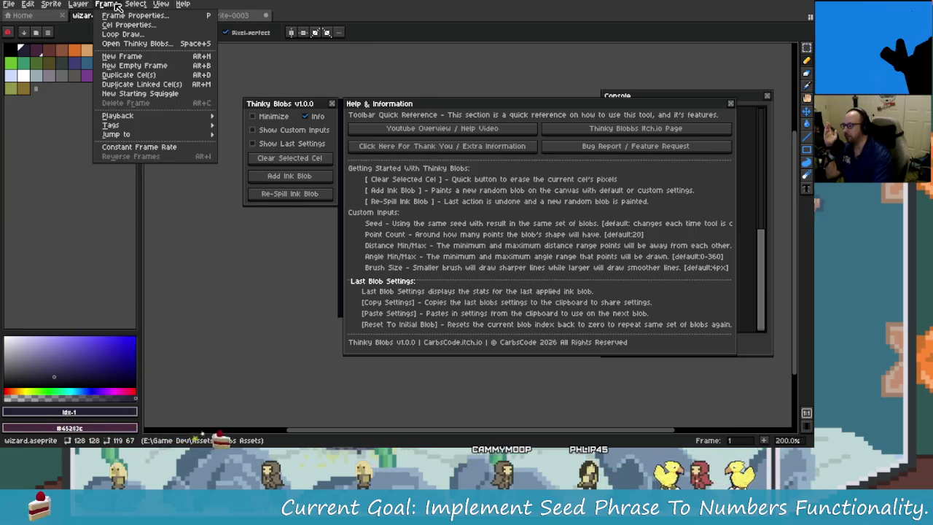
- Open Loop Draw's help info and allow its YouTube overview video to launch
click(123, 34)
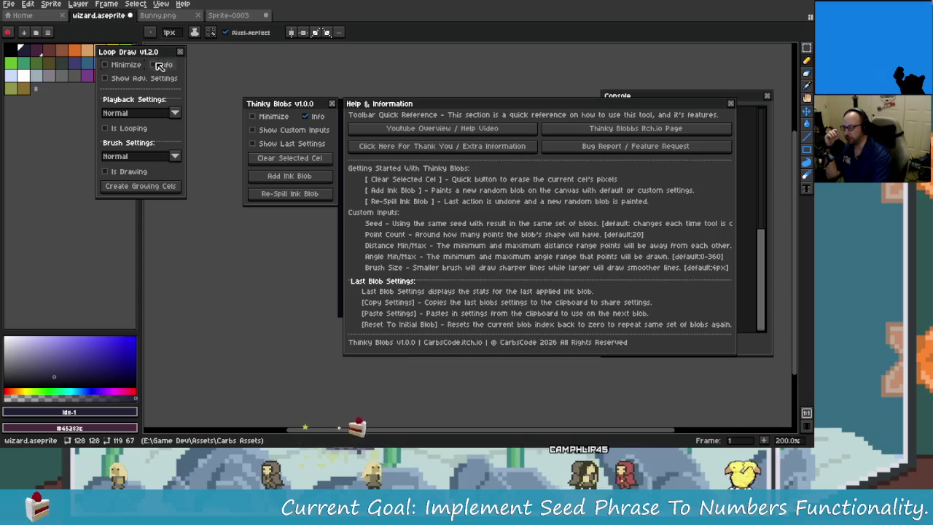
click(155, 64)
click(278, 86)
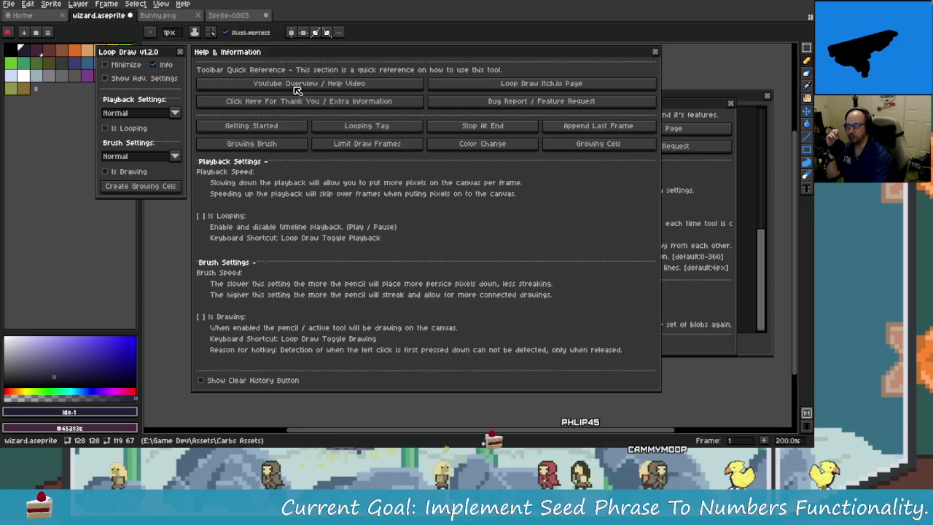
click(359, 272)
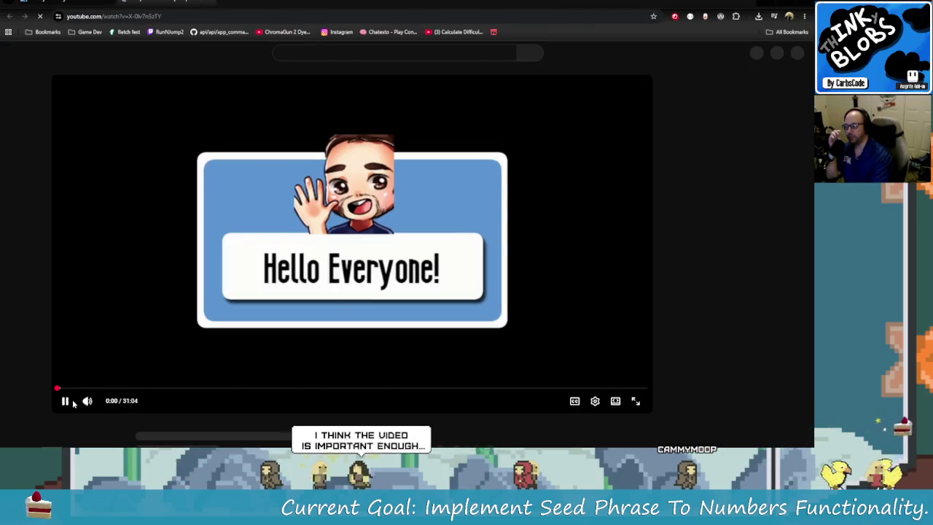
- Pause the Loop Draw video, glance at the Thinky Blobs itch.io tab, and return to Aseprite
click(28, 396)
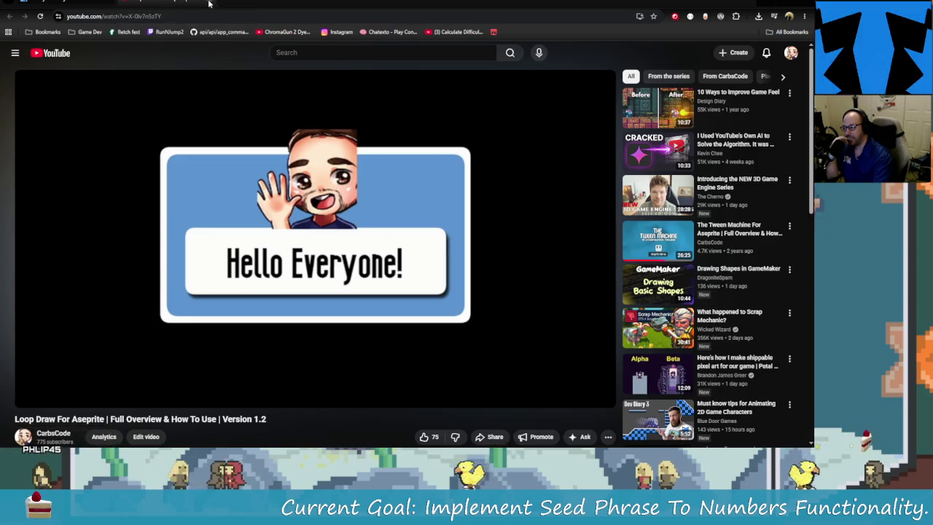
click(218, 6)
scroll(551, 344, up, 3)
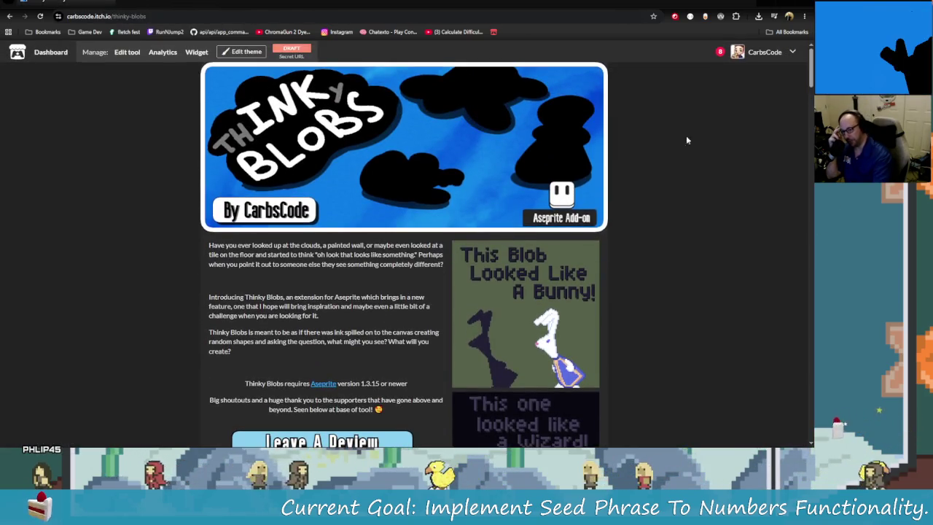
key(alt+Tab)
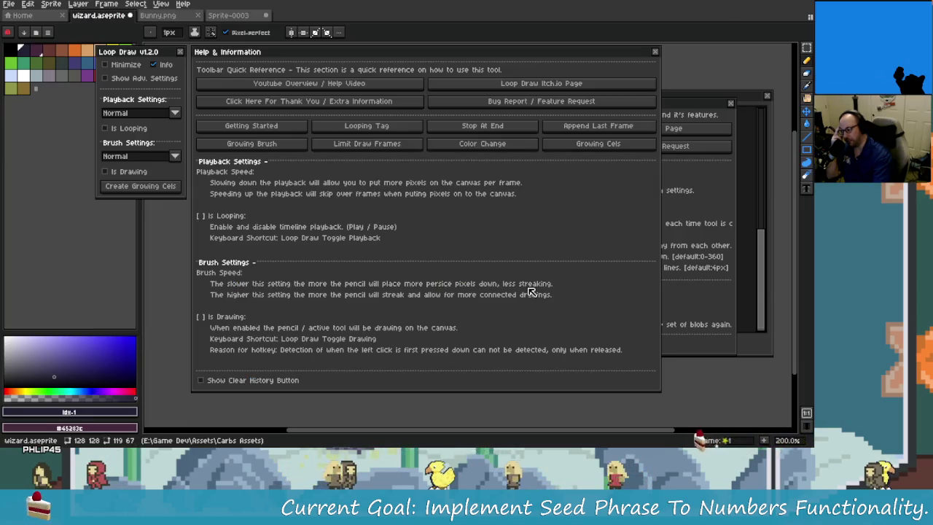
- Toggle Show Clear History Button on and off, then close the Loop Draw panel
click(270, 381)
click(306, 381)
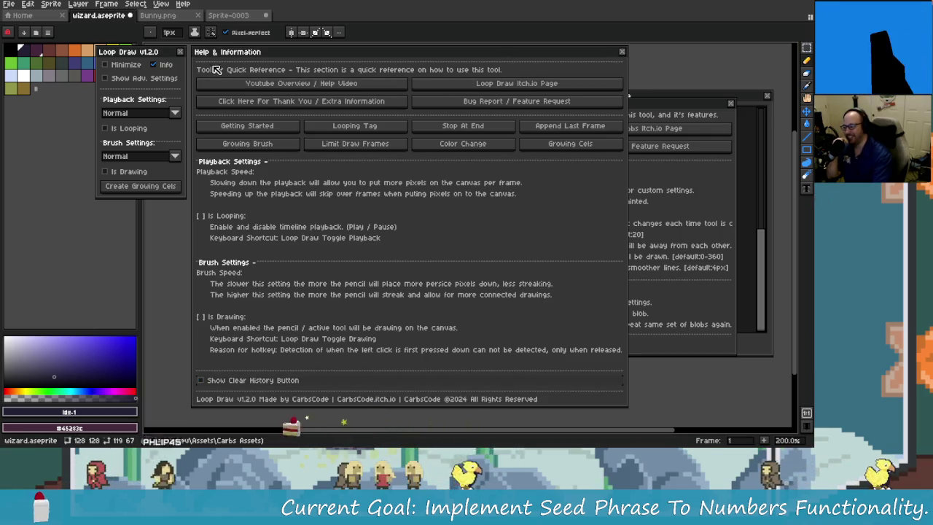
click(179, 51)
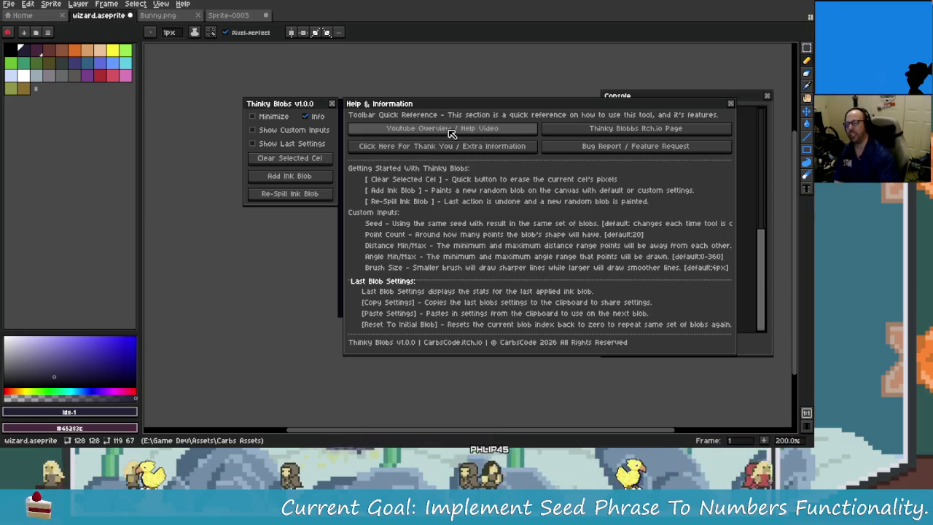
- Open the Thinky Blobs itch.io page from its help, allowing script access, then return to Aseprite
click(592, 129)
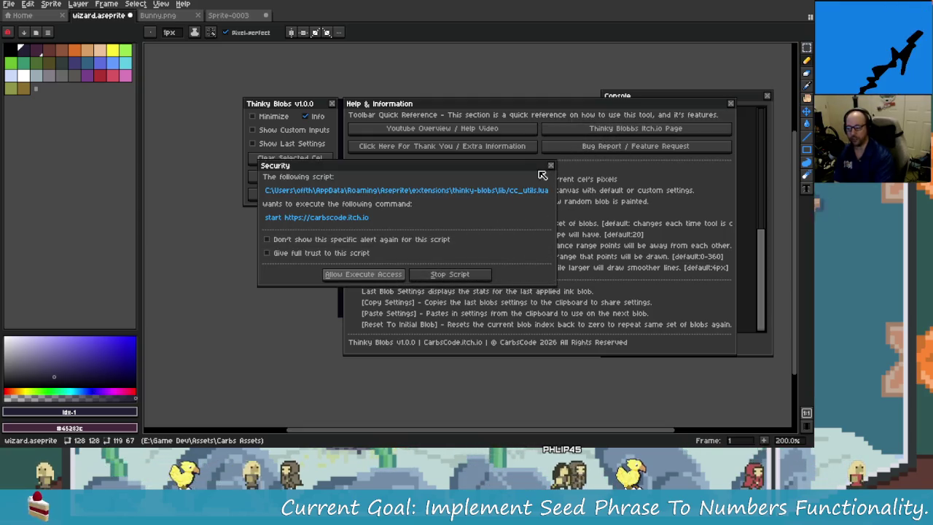
click(364, 274)
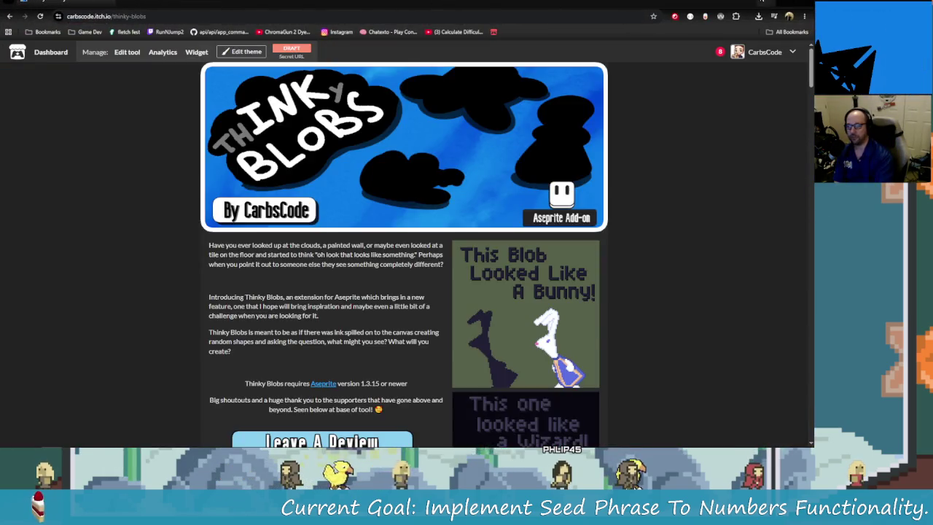
key(alt+Tab)
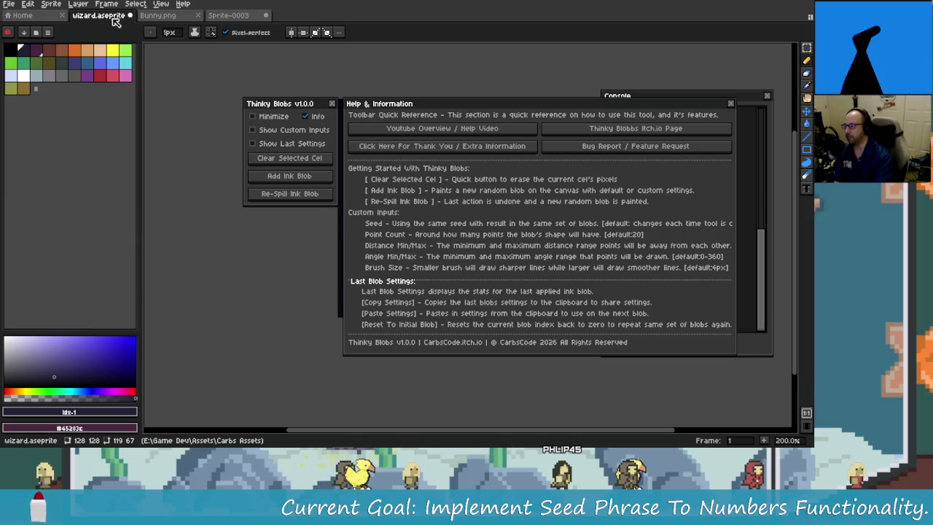
- Open the Popout Palette help from the palette options and launch its itch.io page
click(78, 4)
key(Escape)
click(47, 32)
click(69, 70)
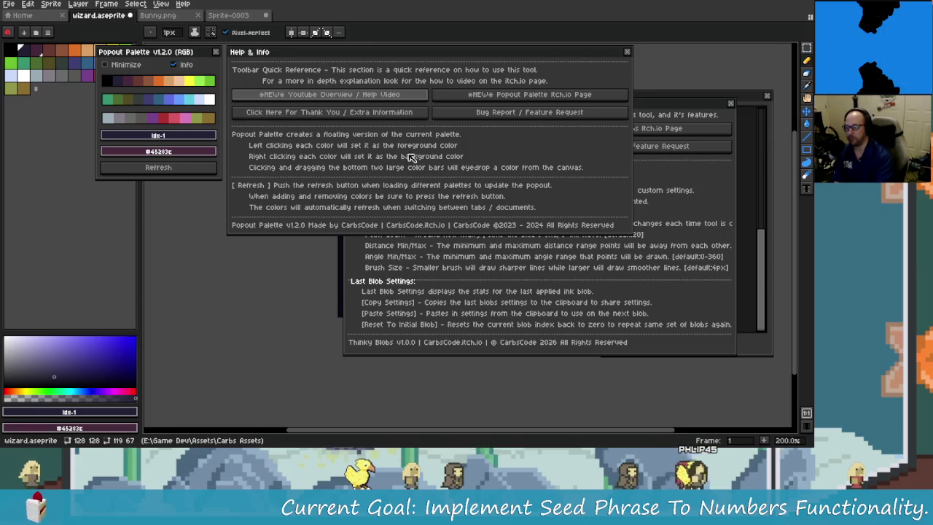
click(487, 96)
click(374, 272)
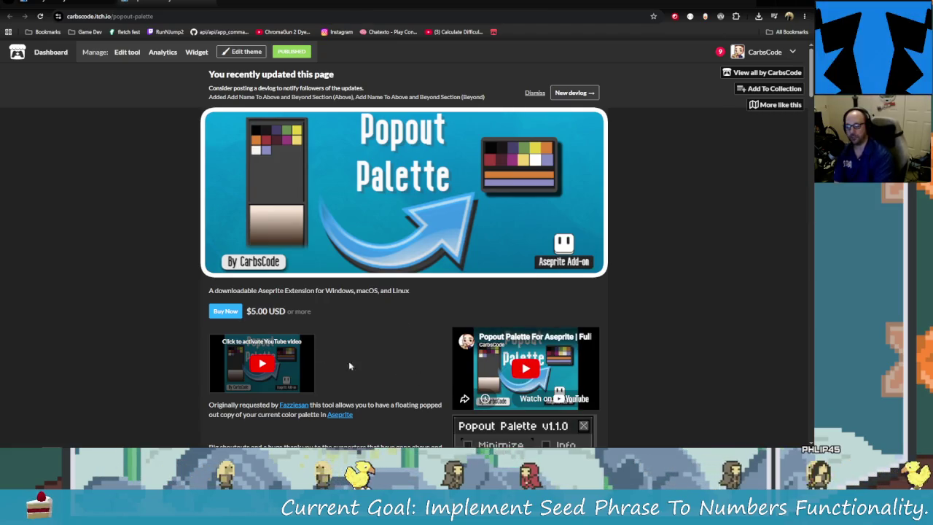
- Scroll through the Popout Palette itch.io page, then go back to the Thinky Blobs page
scroll(438, 330, down, 2)
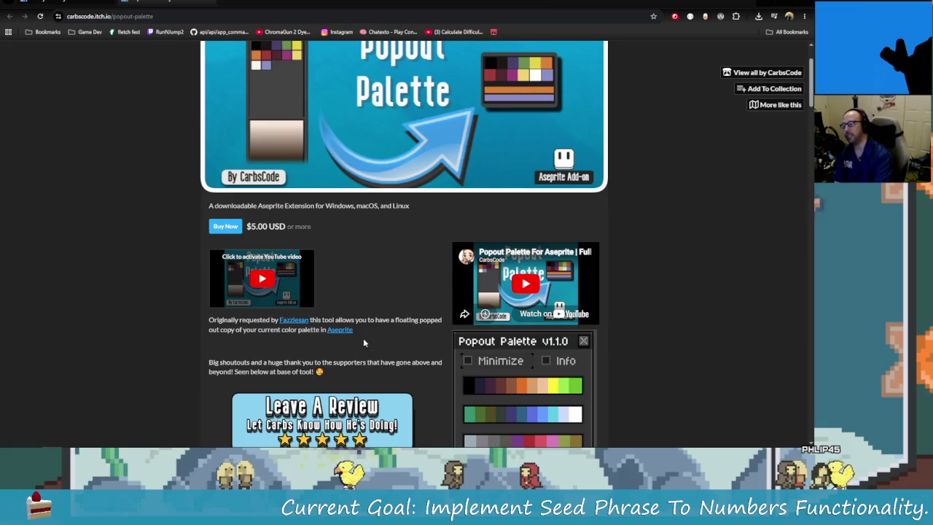
scroll(429, 331, up, 2)
scroll(433, 265, down, 3)
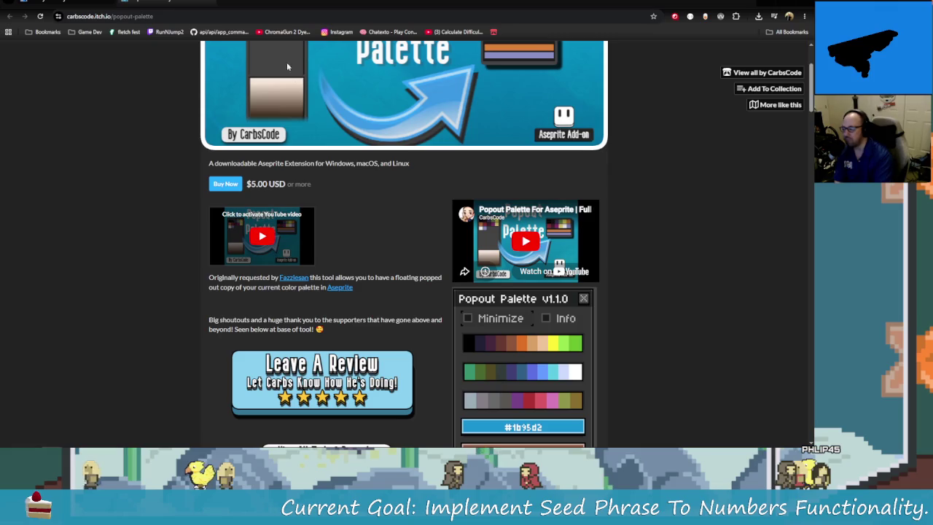
key(alt+Left)
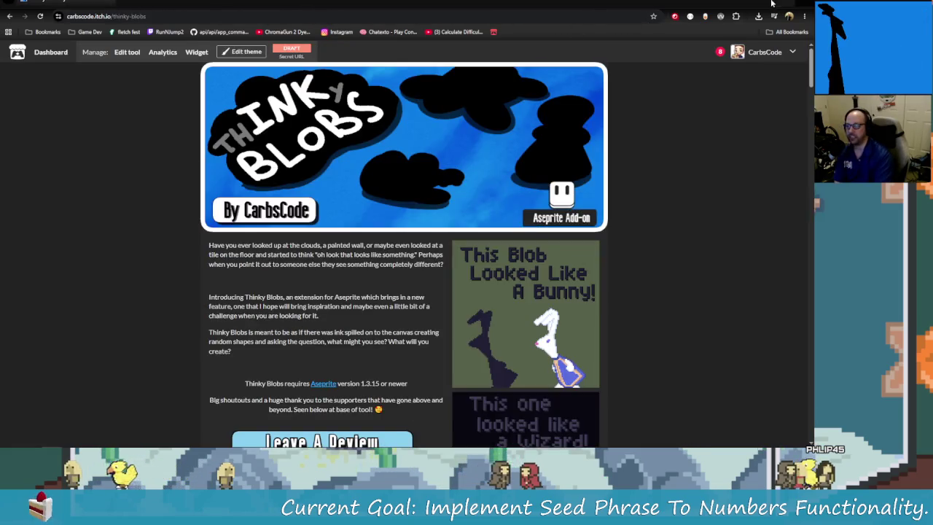
click(772, 3)
- Launch the Popout Palette YouTube overview, then close that tab and return to Aseprite
click(370, 99)
click(368, 273)
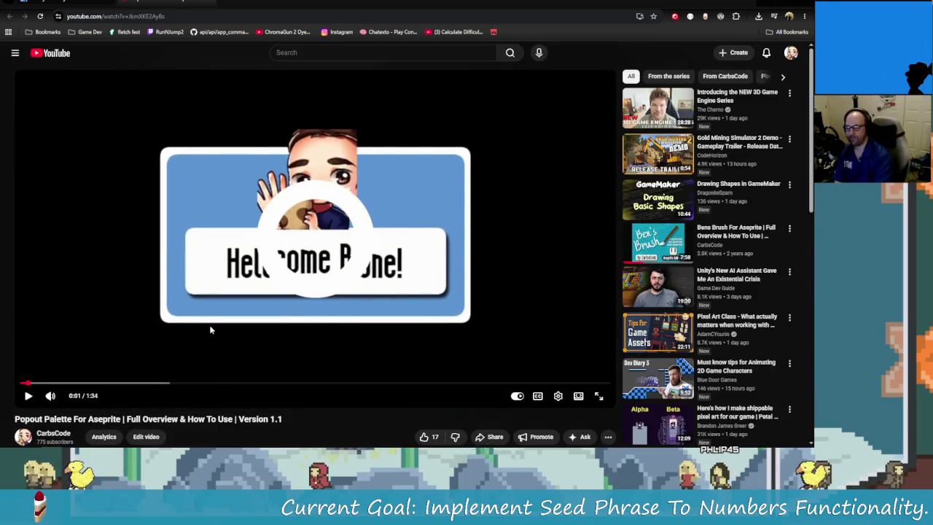
key(ctrl+w)
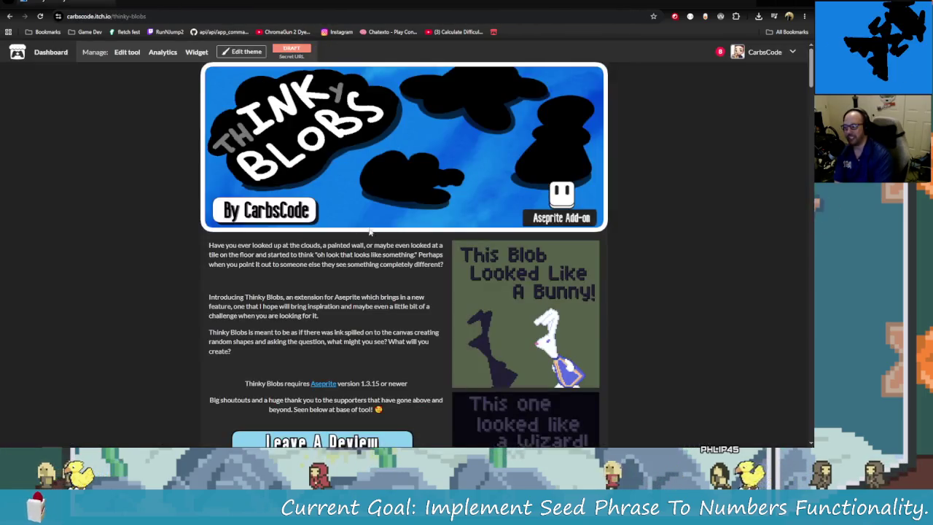
click(762, 4)
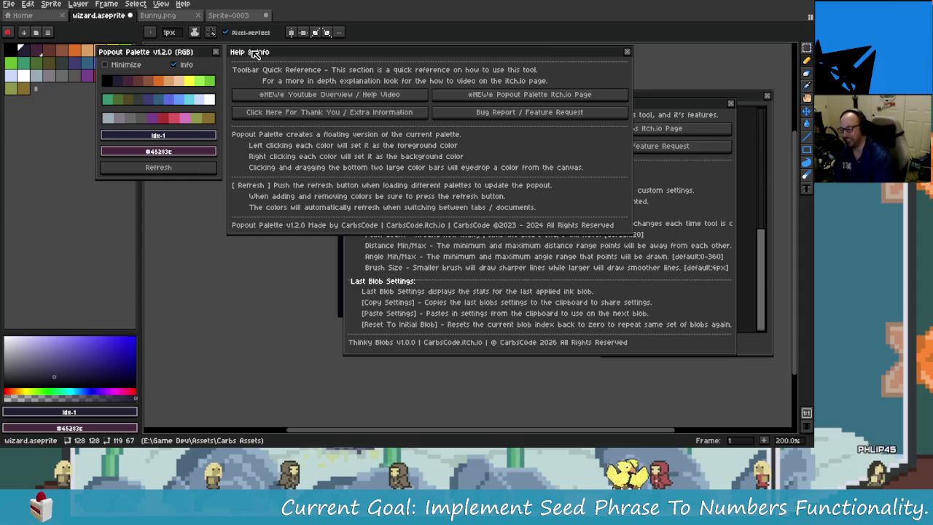
- Close and reopen the Popout Palette from the palette options with its help info shown
click(215, 51)
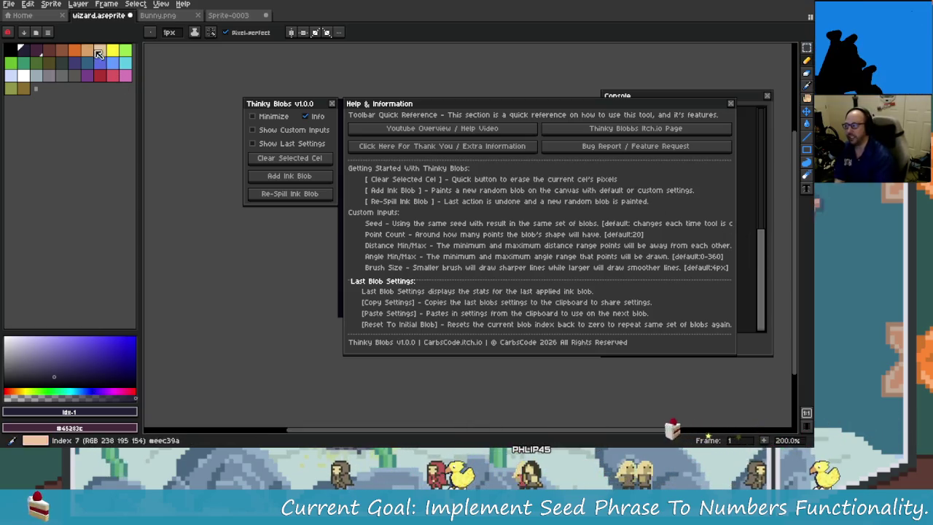
click(48, 32)
click(73, 61)
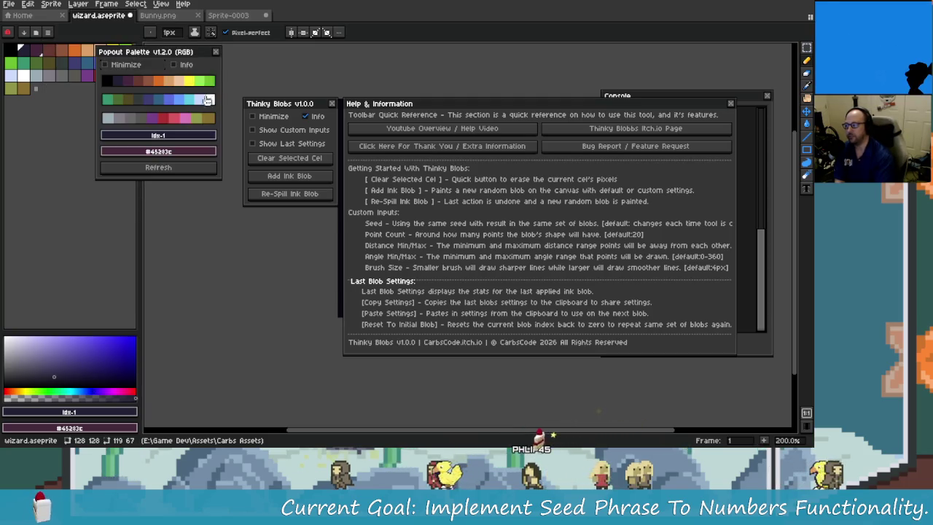
click(175, 65)
- Dismiss the itch.io link prompt, then allow the YouTube overview video to open
click(506, 96)
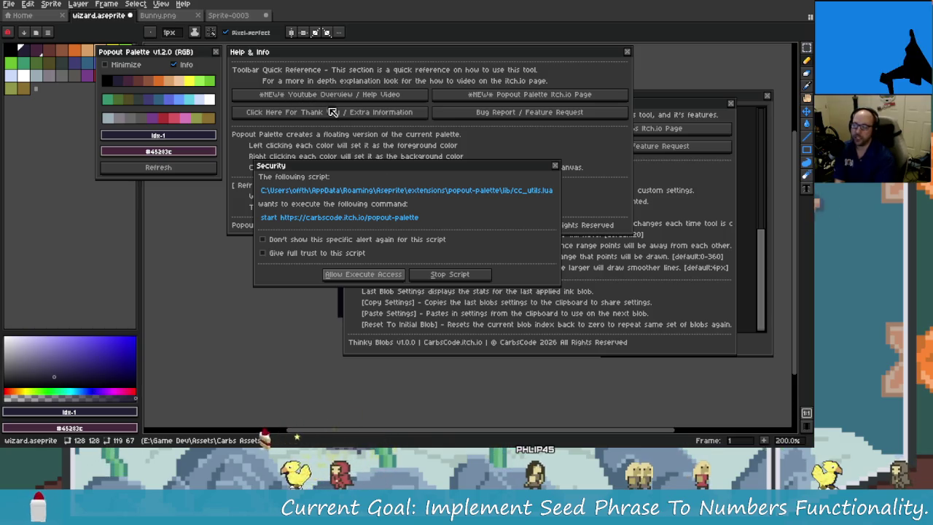
click(555, 167)
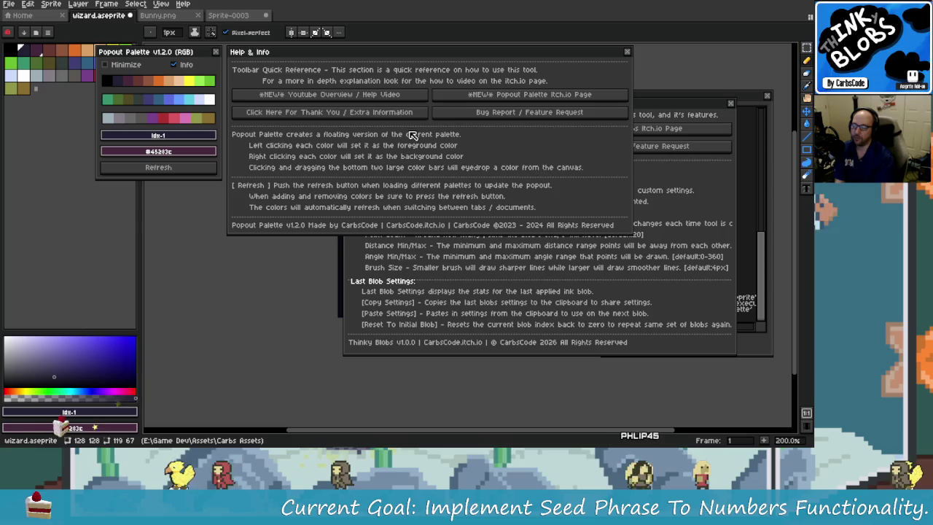
click(343, 97)
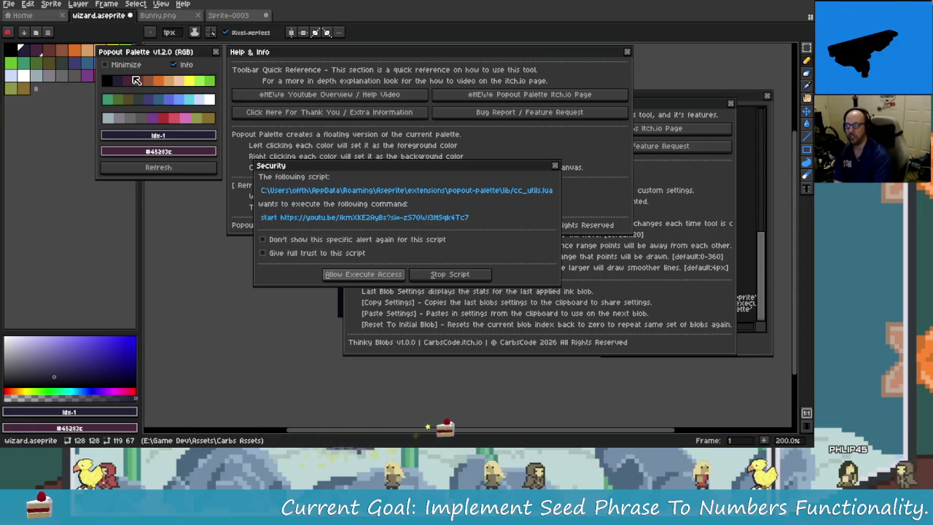
click(372, 275)
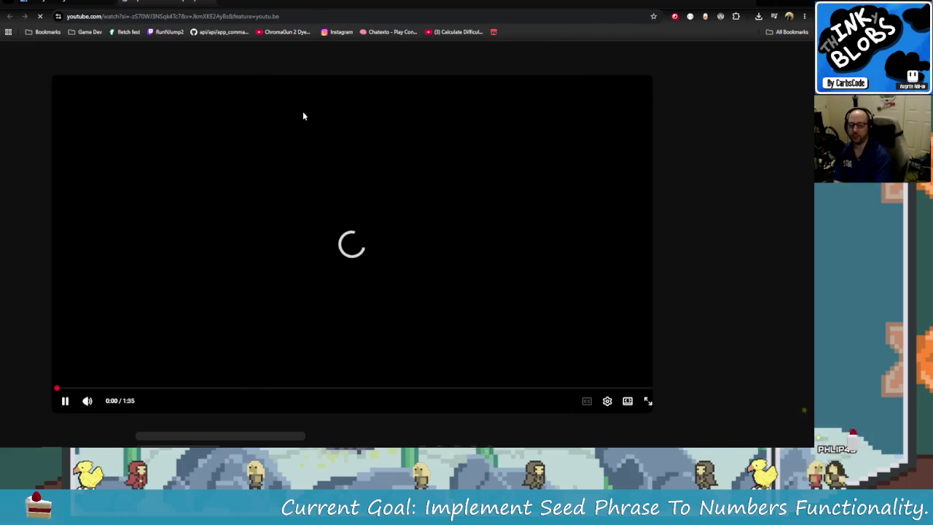
mouse_move(313, 234)
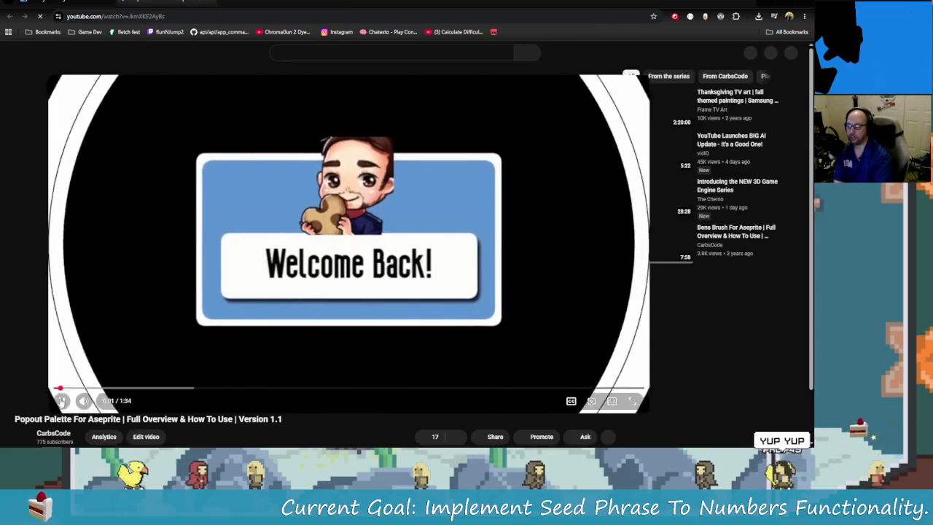
- Pause the Popout Palette overview video at 0:02
click(26, 401)
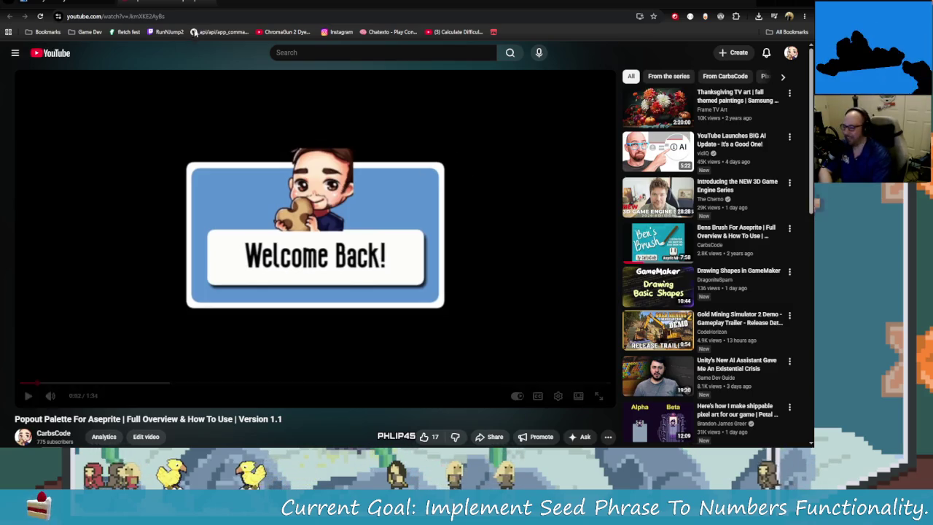
- Load carbscode.com in a new tab and scroll its homepage
click(229, 3)
text(carbscode.com)
key(Return)
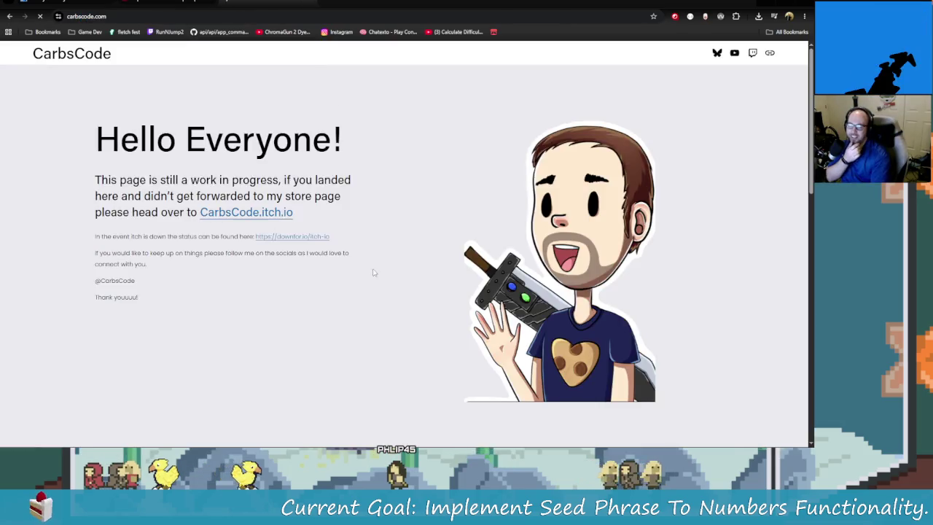
scroll(318, 307, down, 2)
scroll(317, 306, down, 6)
scroll(342, 307, up, 8)
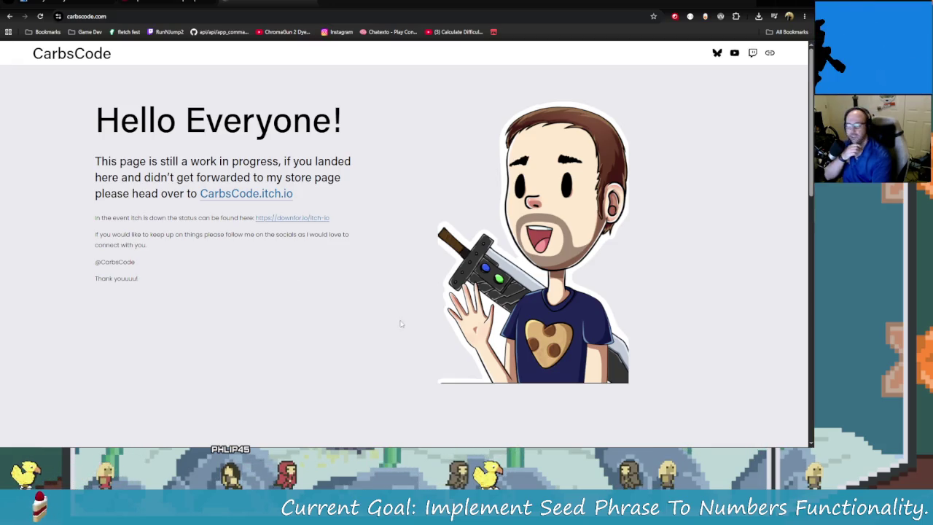
- Follow the downfor.io link to confirm itch.io is not down
drag(284, 178, 295, 194)
click(303, 179)
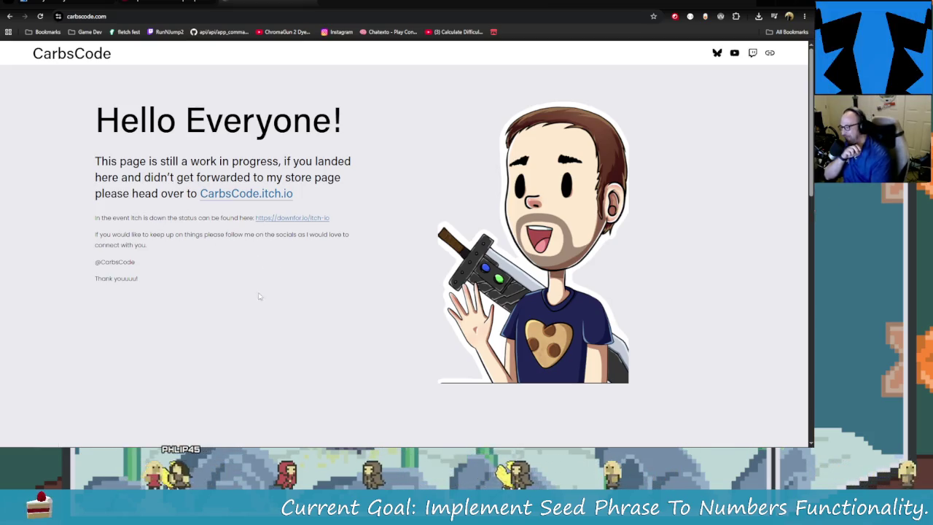
click(284, 217)
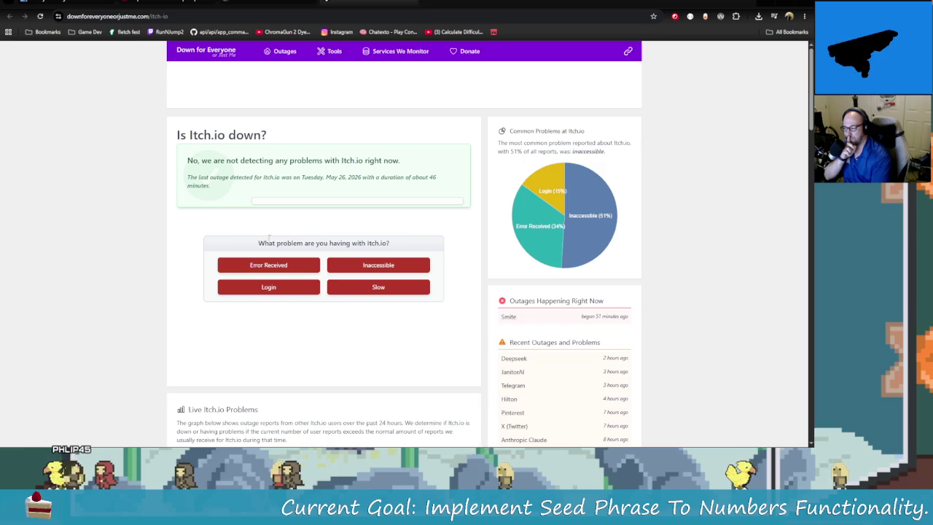
scroll(441, 310, down, 1)
scroll(441, 310, down, 2)
scroll(441, 310, down, 3)
scroll(445, 313, down, 3)
scroll(448, 313, down, 3)
scroll(466, 321, up, 3)
scroll(478, 314, up, 5)
scroll(438, 277, up, 4)
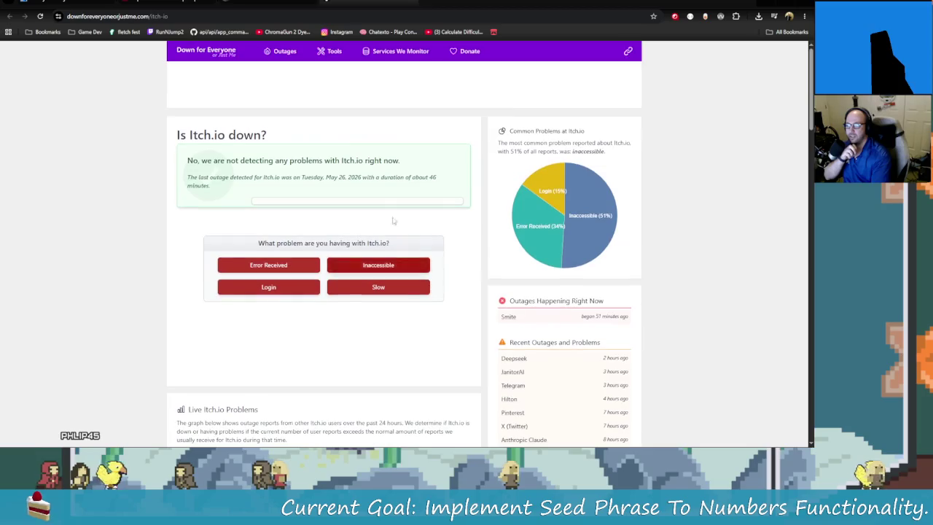
- Scroll the CarbsCode homepage again, then return to the Popout Palette video tab
click(412, 5)
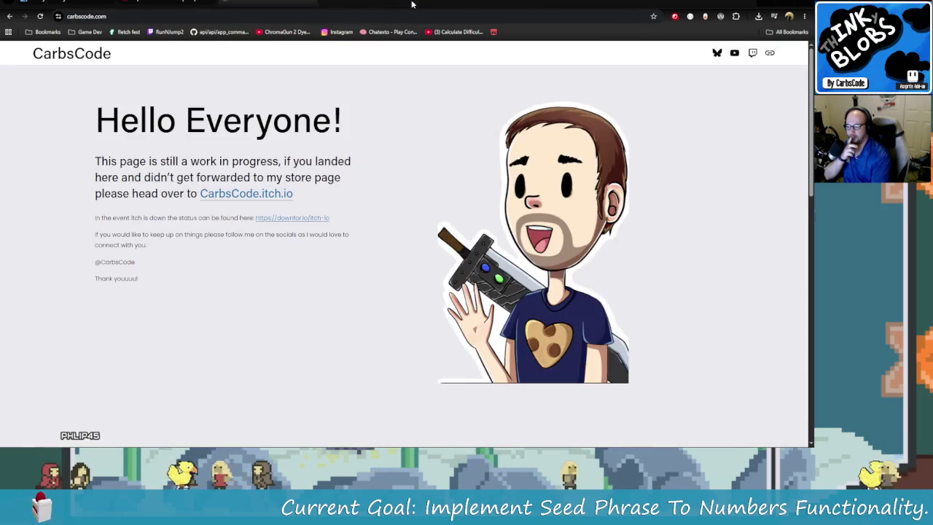
scroll(385, 236, down, 2)
scroll(385, 243, up, 1)
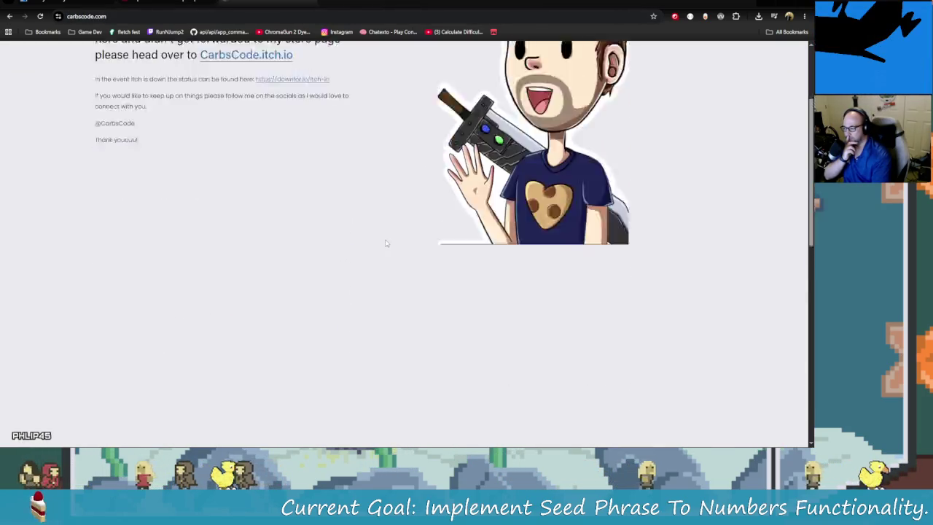
scroll(395, 251, down, 5)
scroll(397, 248, down, 2)
scroll(401, 246, down, 3)
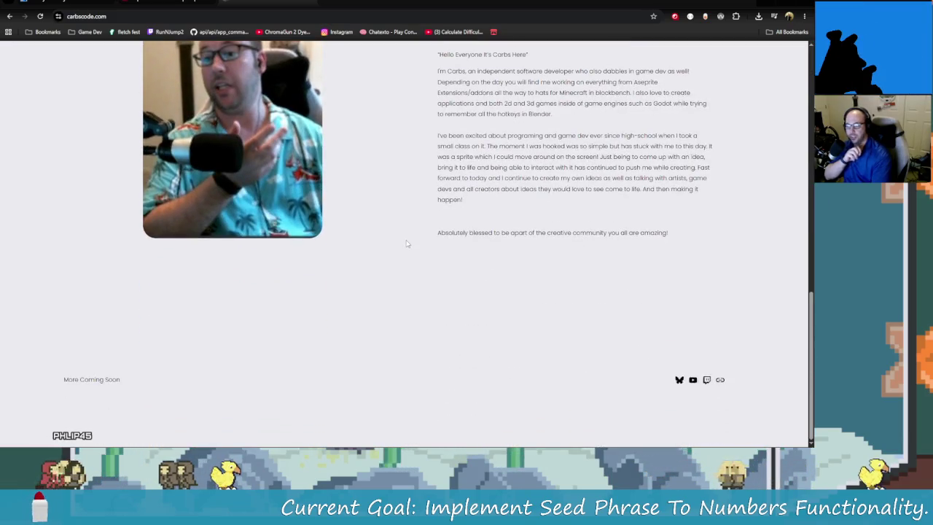
scroll(396, 245, up, 5)
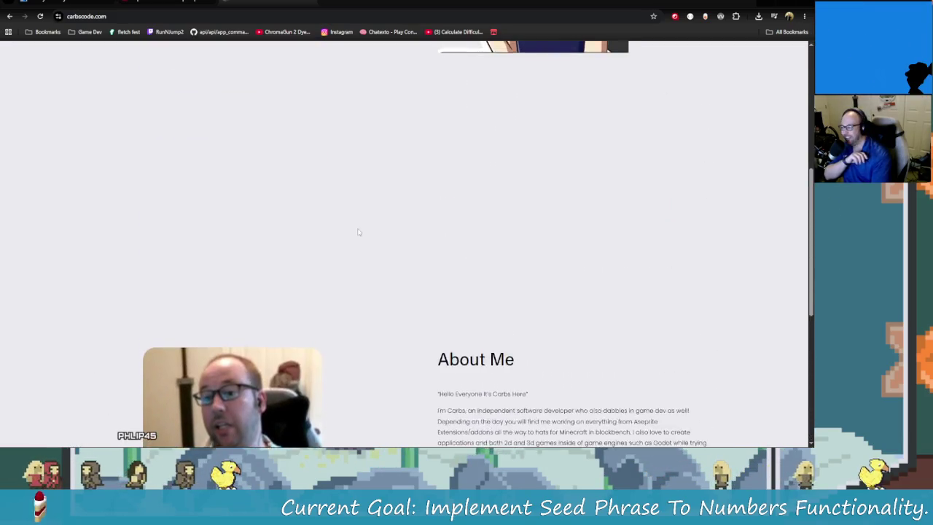
scroll(360, 231, up, 5)
click(311, 1)
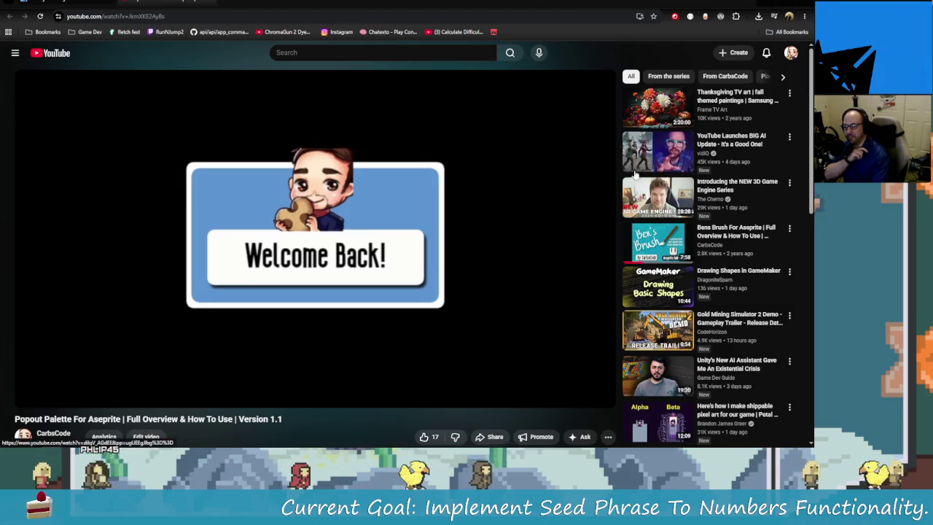
- Scroll through the video's description and comments, then switch to the Thinky Blobs itch.io tab
scroll(282, 289, down, 2)
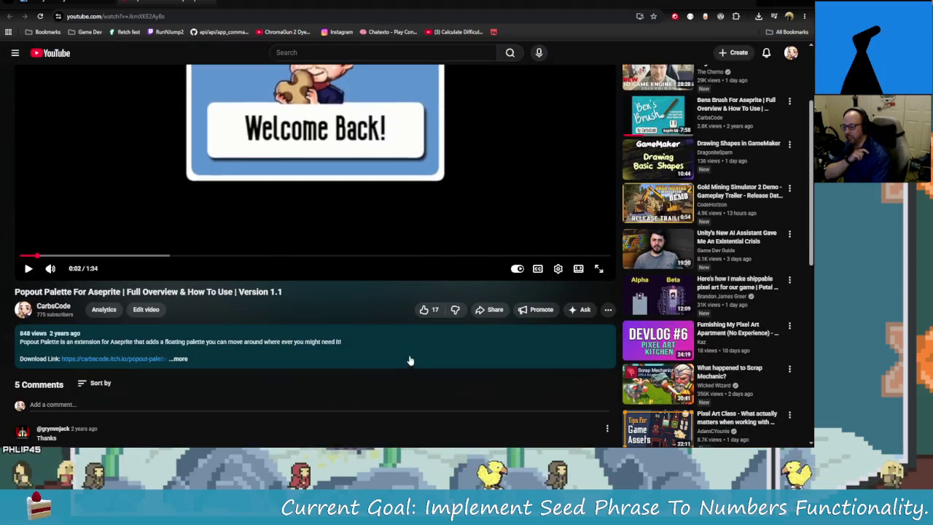
scroll(354, 297, down, 1)
scroll(352, 304, up, 1)
scroll(397, 354, down, 1)
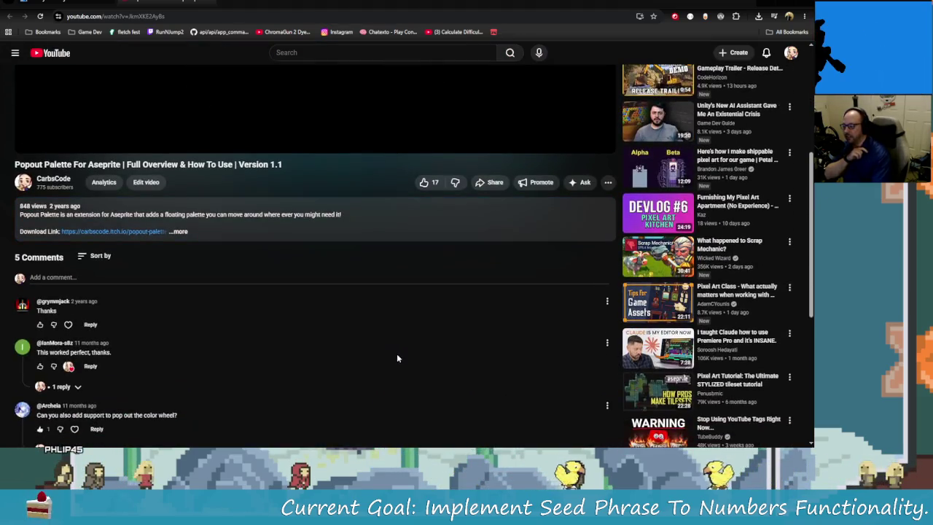
scroll(342, 219, up, 3)
key(ctrl+Tab)
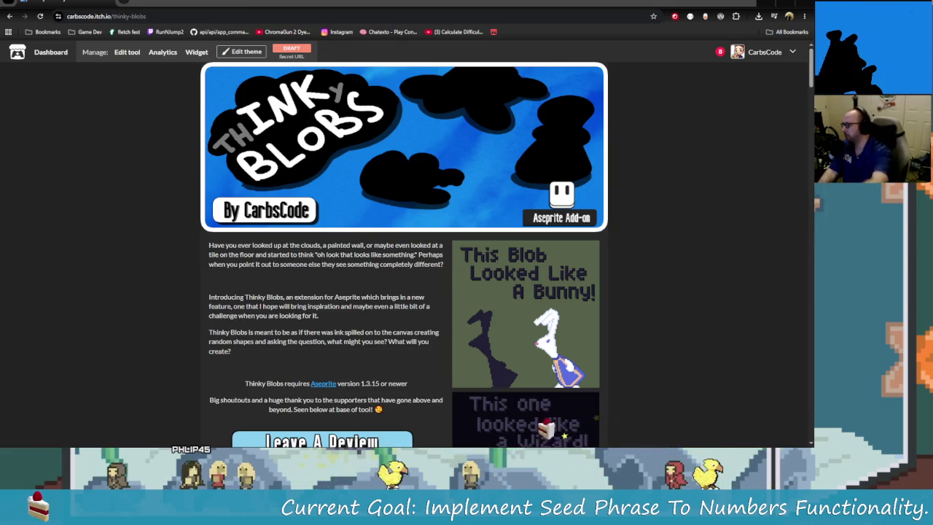
- Glance at the rainwave music window, return to itch.io, then bring Aseprite forward
key(alt+Tab)
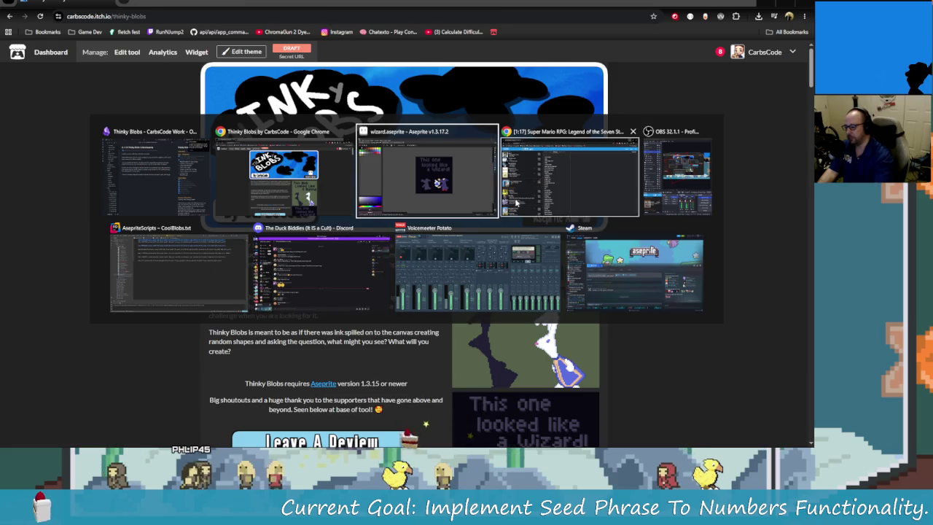
click(514, 205)
key(alt+Tab)
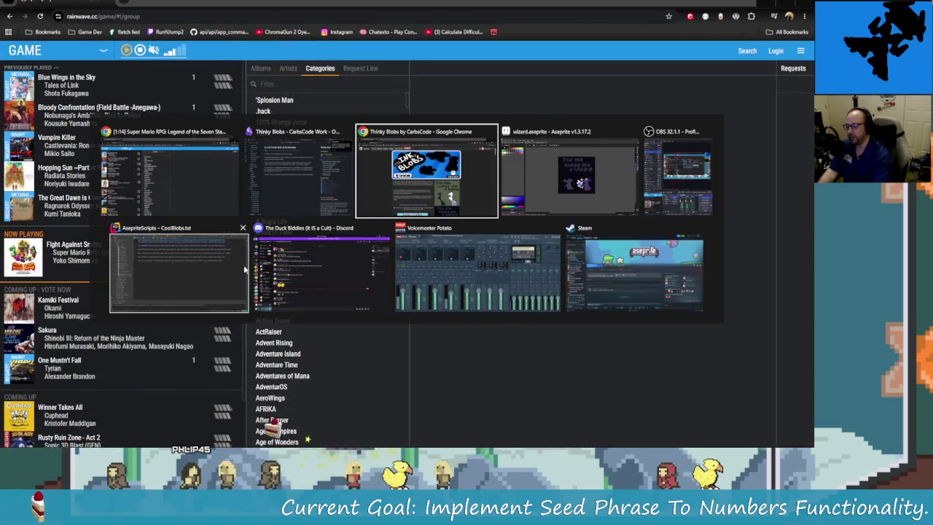
click(381, 202)
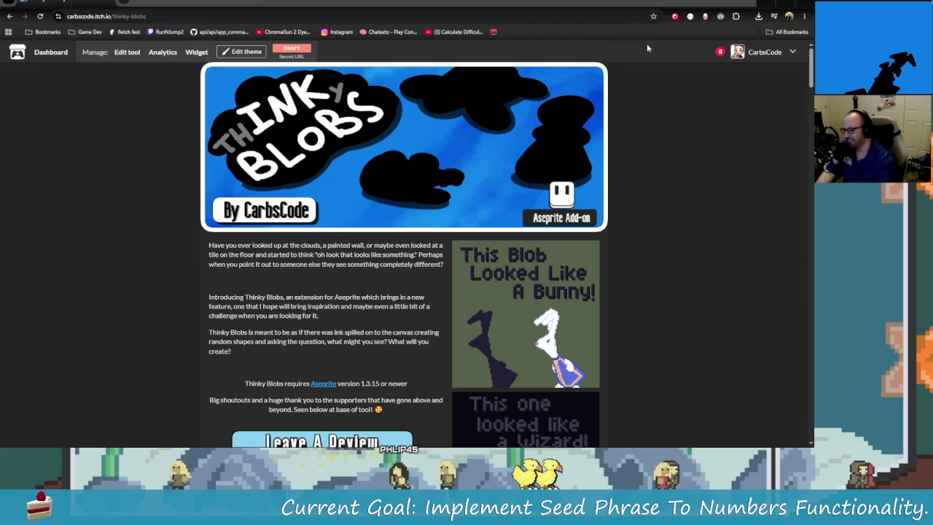
key(ctrl+Tab)
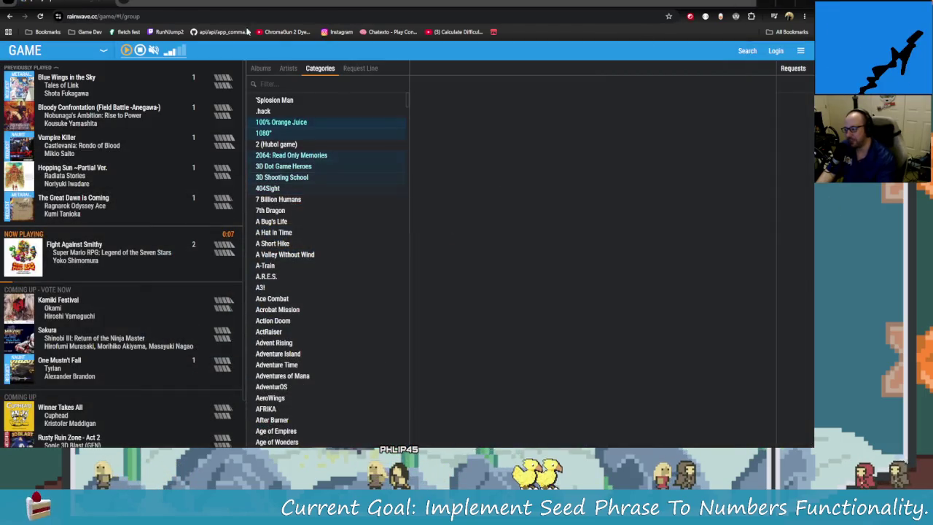
key(alt+Tab)
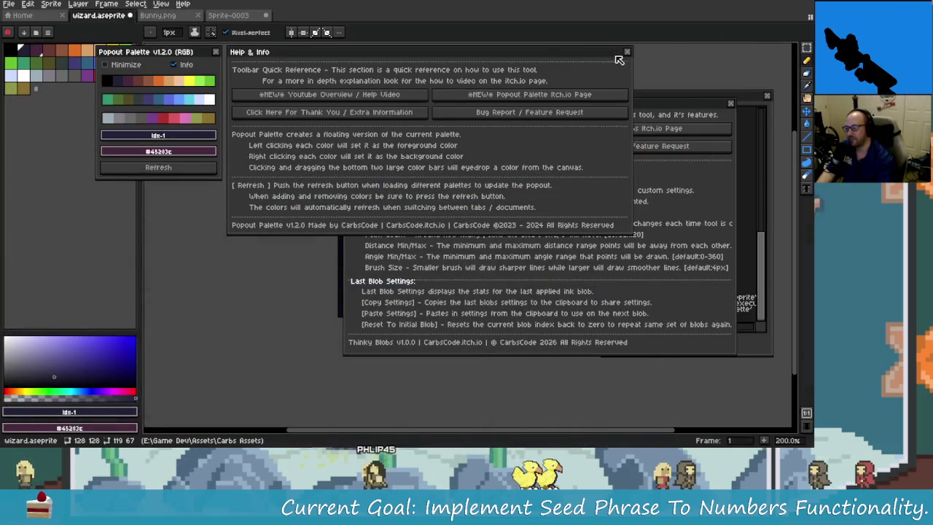
- Close the Popout Palette help, Thinky Blobs help and extension, Popout Palette, and Console windows
click(627, 52)
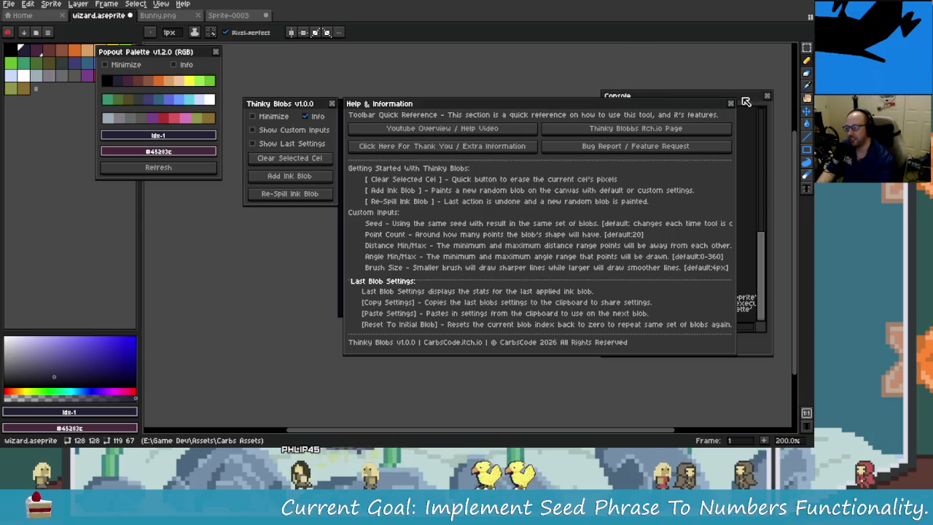
click(730, 103)
click(332, 103)
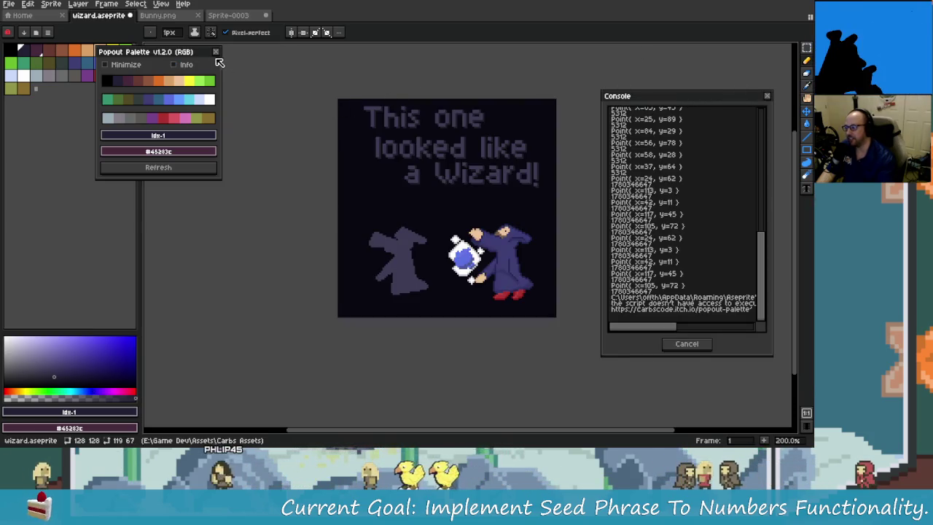
click(216, 53)
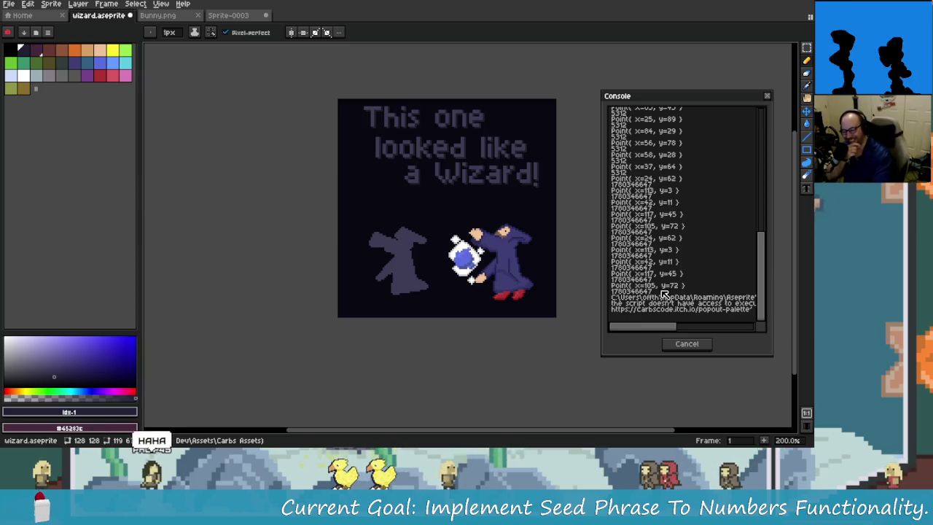
click(689, 344)
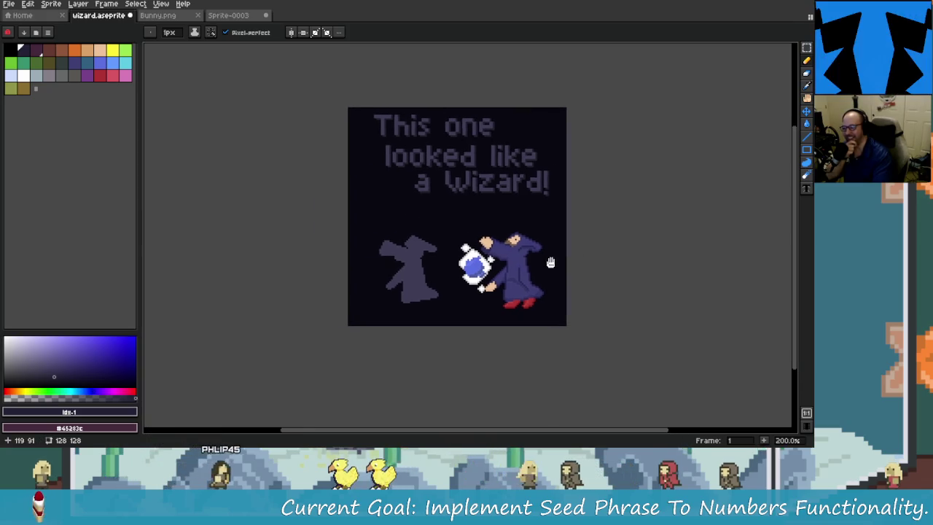
- Zoom around the wizard sprite, then switch to the Steam store page
scroll(430, 240, up, 1)
scroll(427, 238, up, 1)
scroll(428, 238, down, 1)
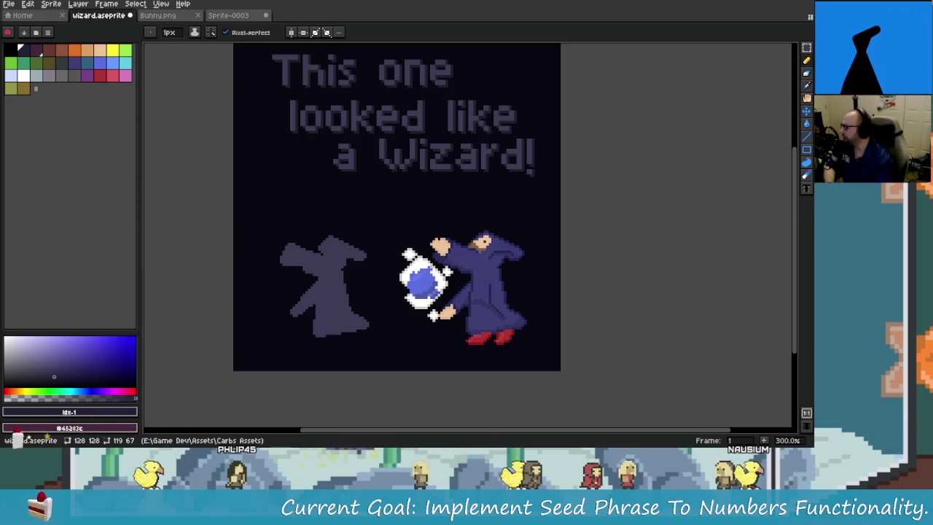
key(alt+Tab)
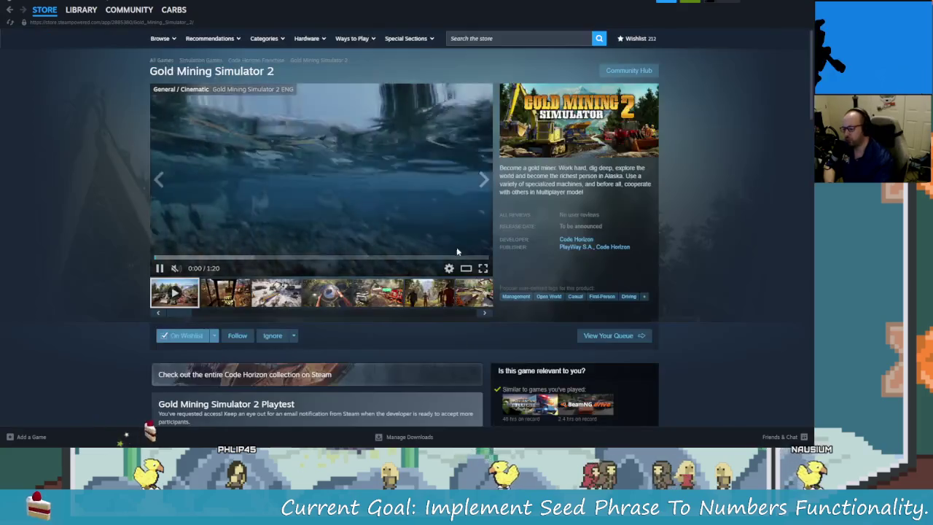
- Open and read the Gold Mining Simulator 2 demo release-date announcement
scroll(438, 263, down, 2)
scroll(347, 323, up, 1)
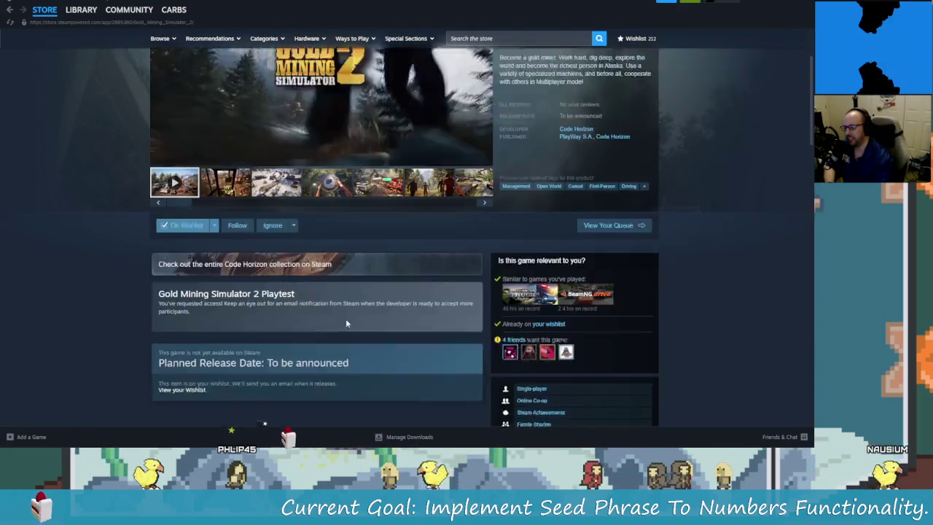
scroll(347, 321, down, 2)
scroll(353, 320, down, 1)
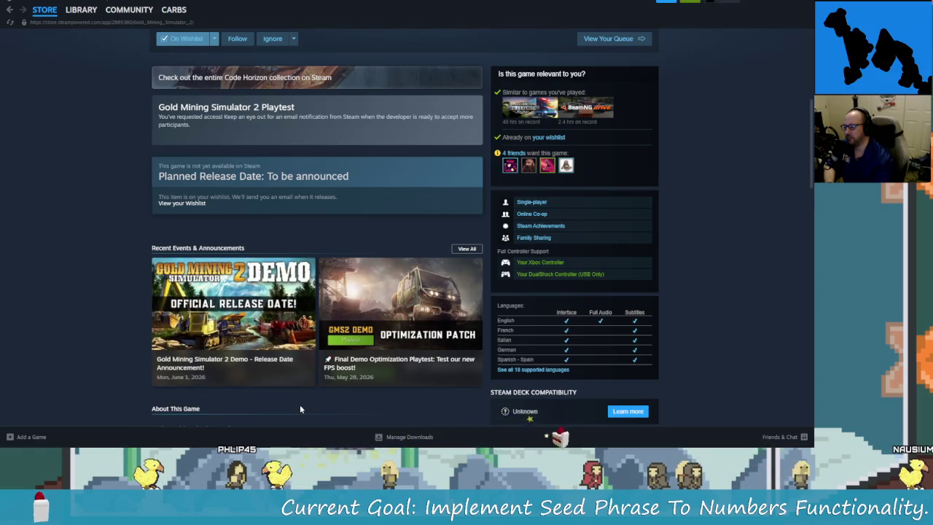
click(296, 361)
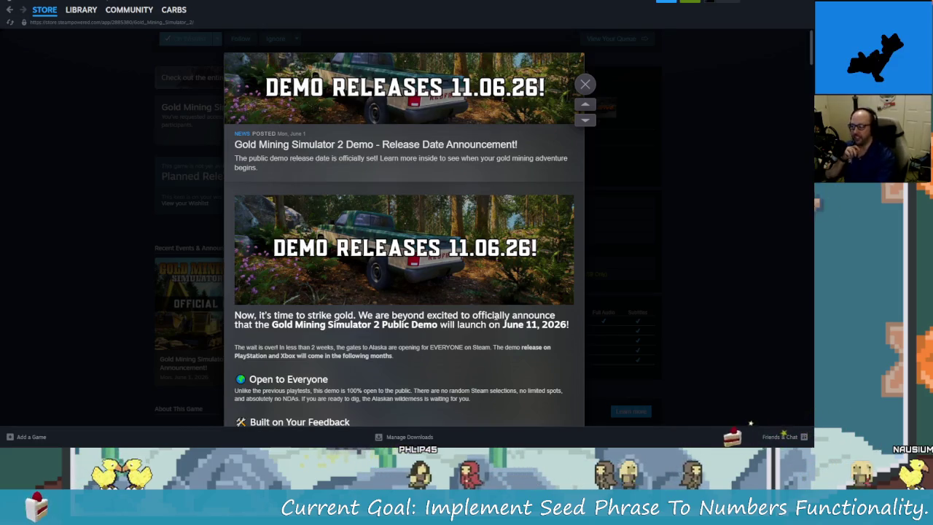
scroll(438, 343, down, 4)
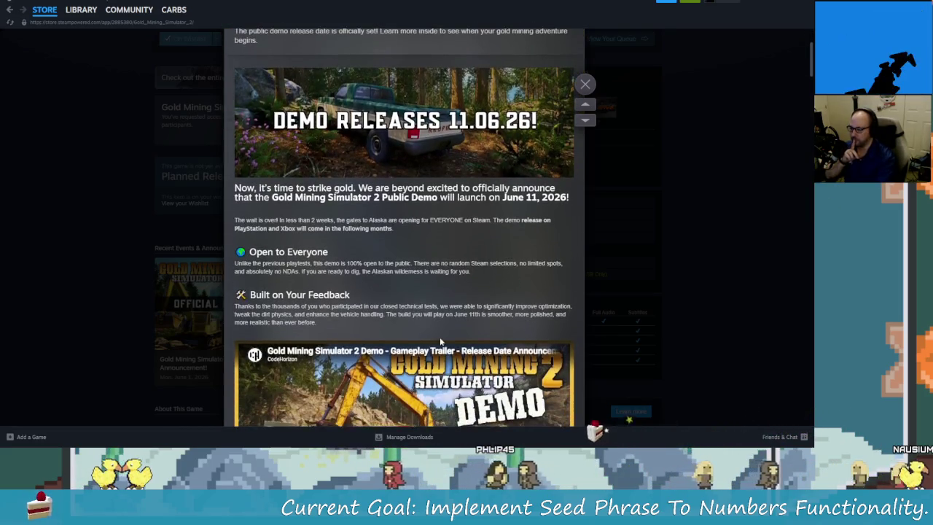
scroll(440, 341, down, 1)
scroll(434, 367, down, 3)
scroll(435, 367, down, 1)
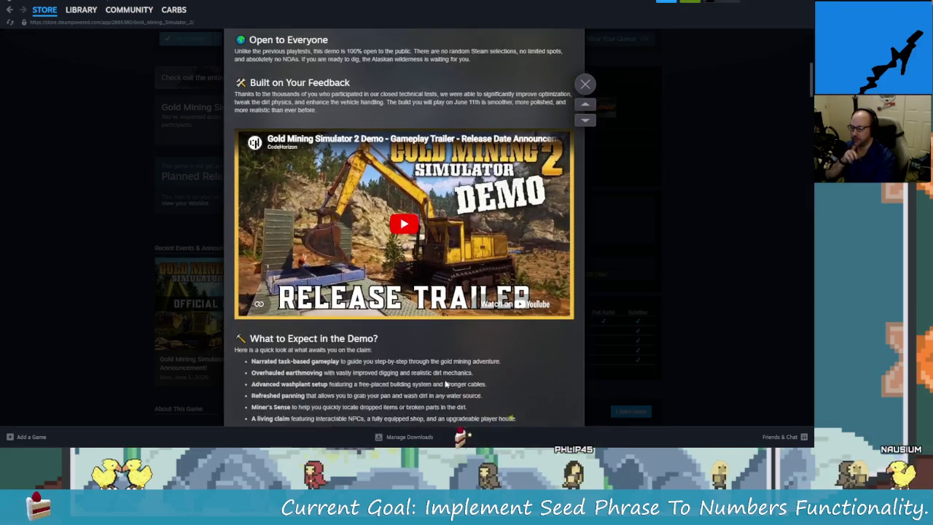
scroll(431, 357, down, 4)
scroll(430, 344, down, 7)
scroll(430, 344, down, 4)
- Read the announcement's 4 discussion comments, then return to the store page
click(405, 264)
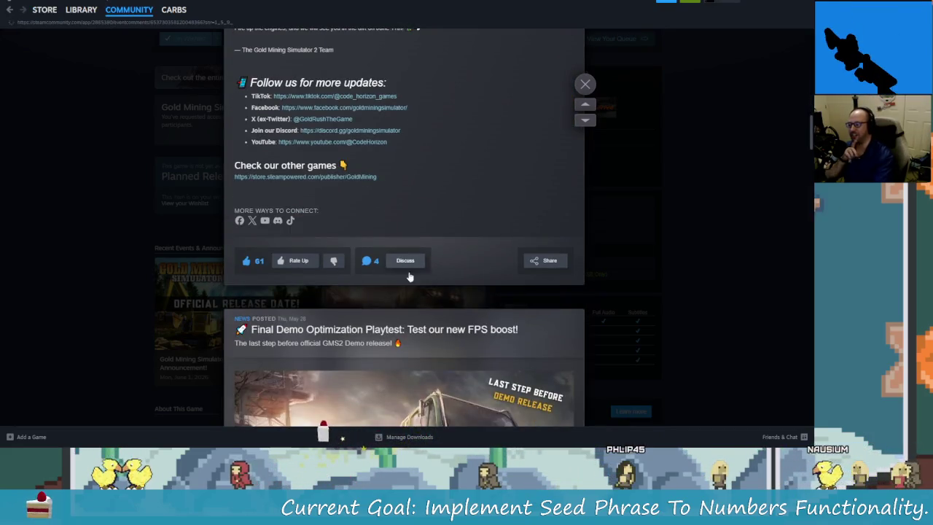
scroll(380, 354, down, 3)
scroll(474, 386, down, 1)
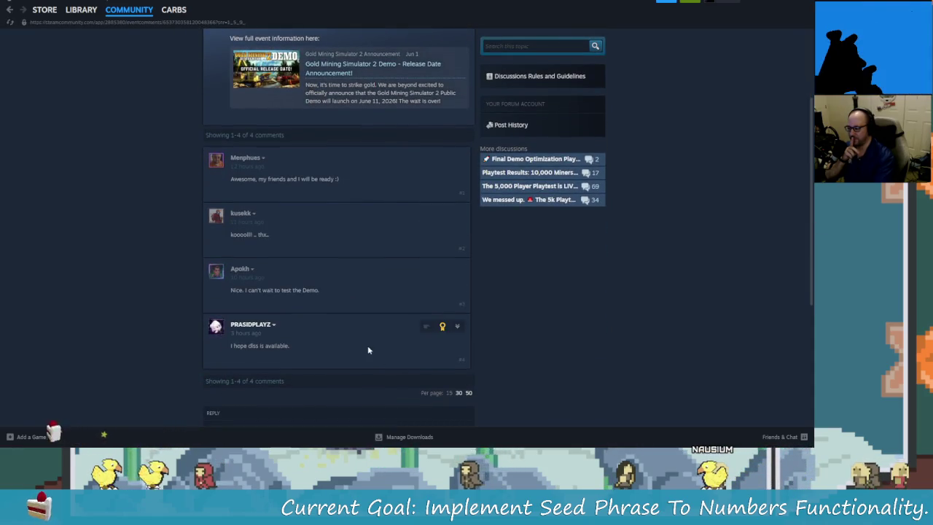
scroll(545, 388, up, 2)
scroll(478, 377, up, 2)
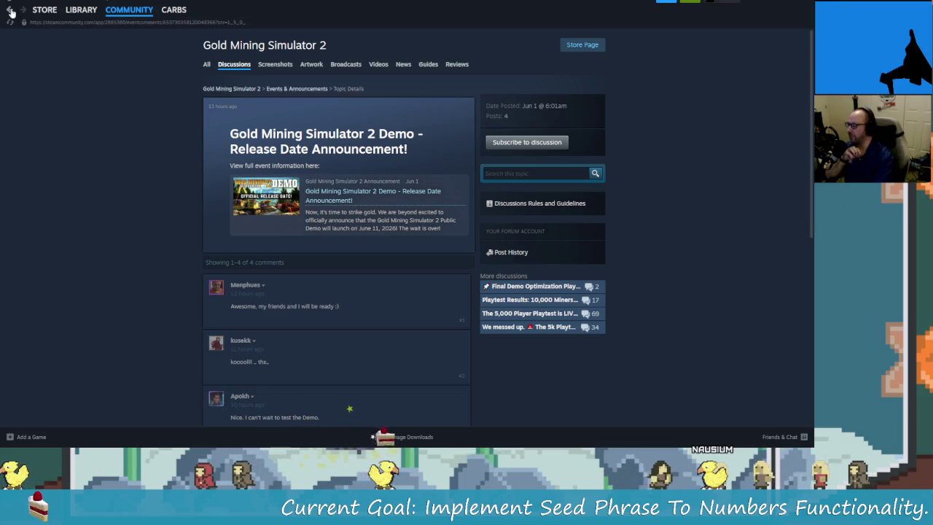
click(44, 9)
- Scroll down and back up the Gold Mining Simulator 2 store page
scroll(350, 284, down, 2)
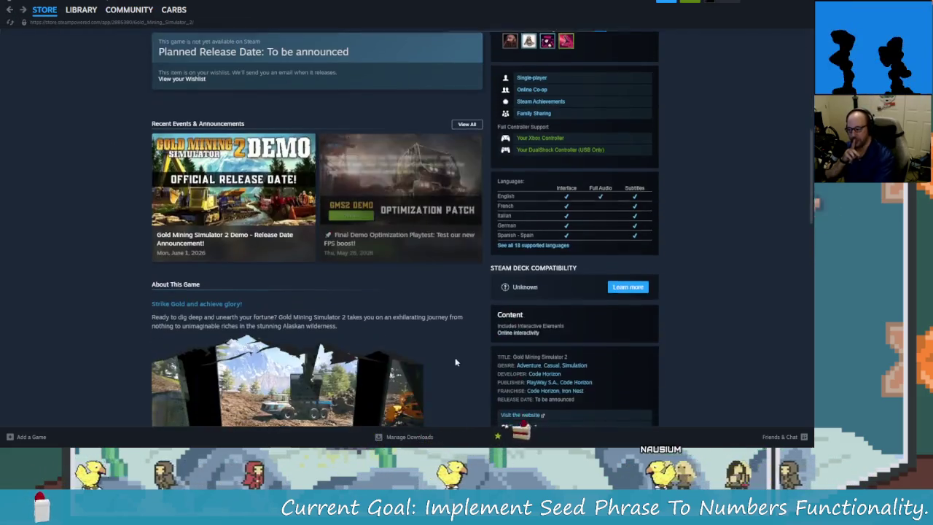
scroll(442, 360, down, 1)
scroll(456, 373, down, 2)
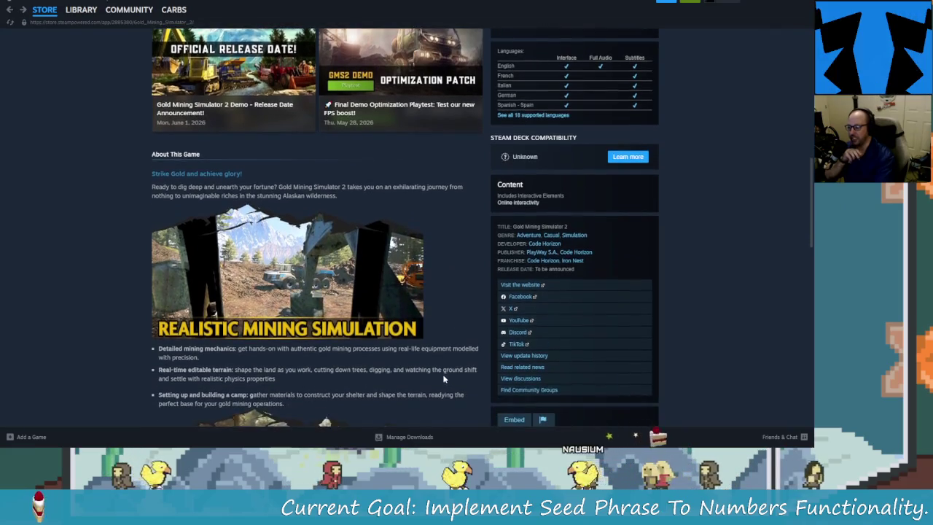
scroll(424, 368, down, 1)
scroll(401, 356, up, 2)
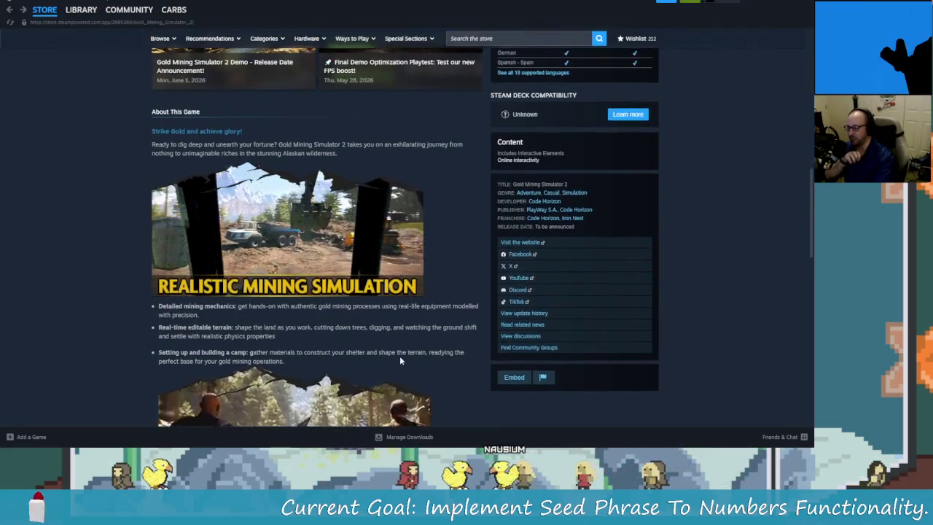
scroll(408, 364, up, 1)
scroll(411, 372, up, 1)
scroll(408, 373, up, 2)
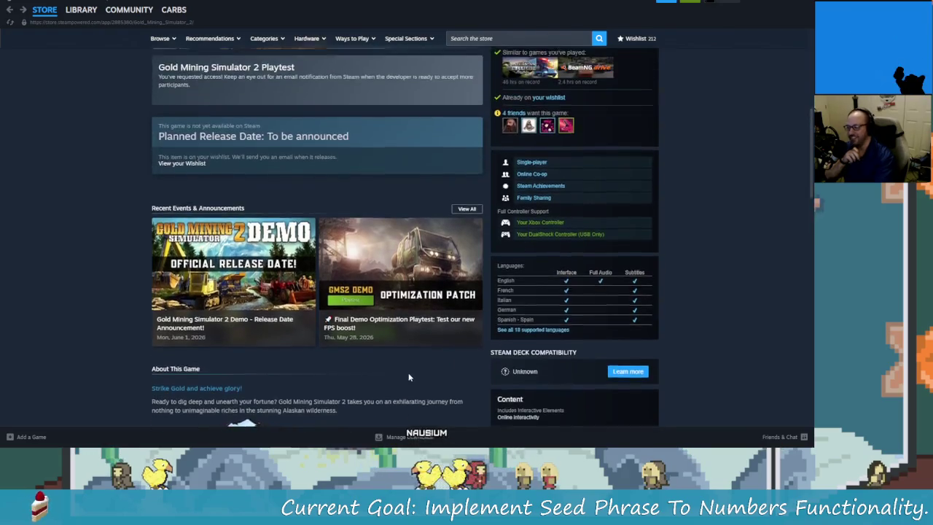
scroll(409, 373, up, 3)
scroll(402, 376, up, 3)
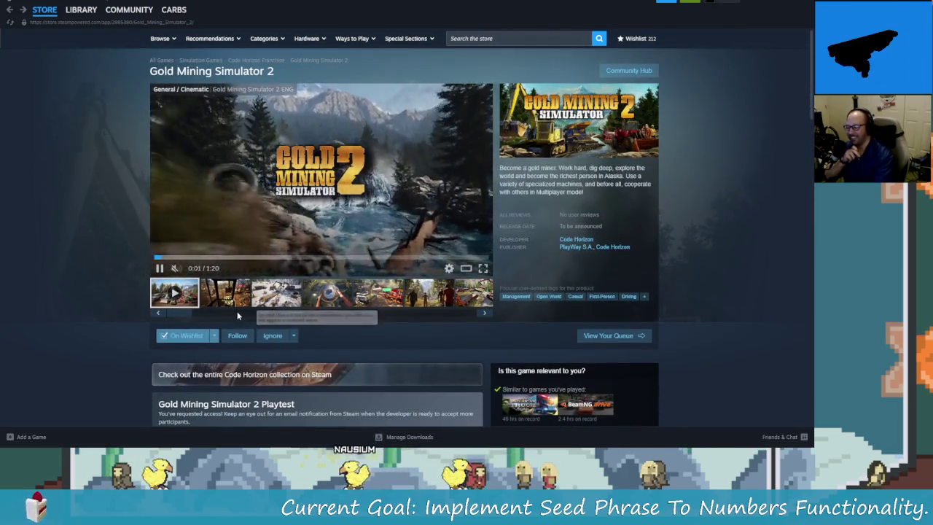
- Step through six gallery screenshots, then open the demo release-date announcement
click(226, 296)
click(275, 296)
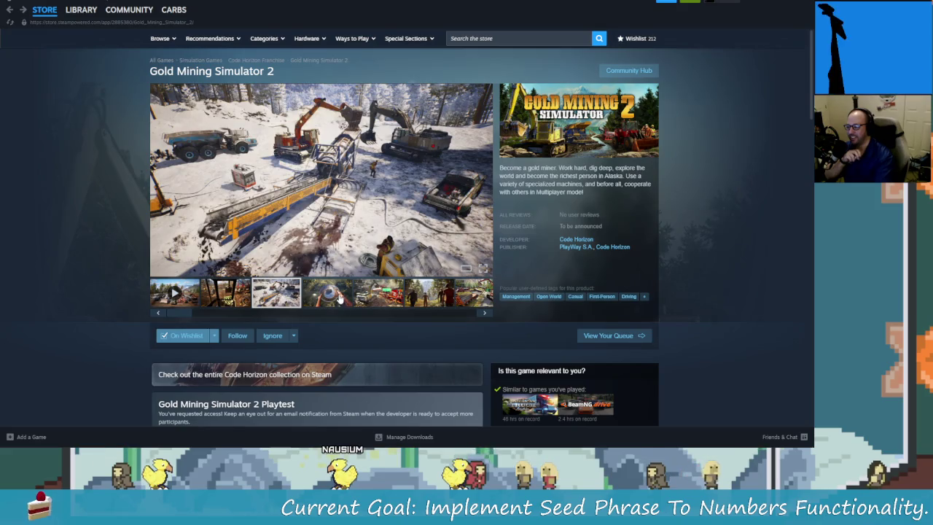
click(339, 297)
click(380, 295)
click(423, 297)
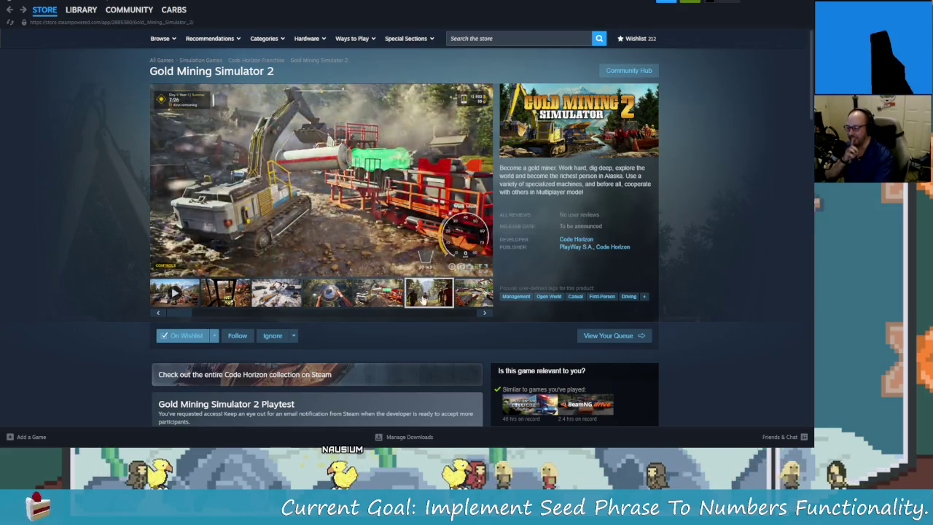
click(482, 313)
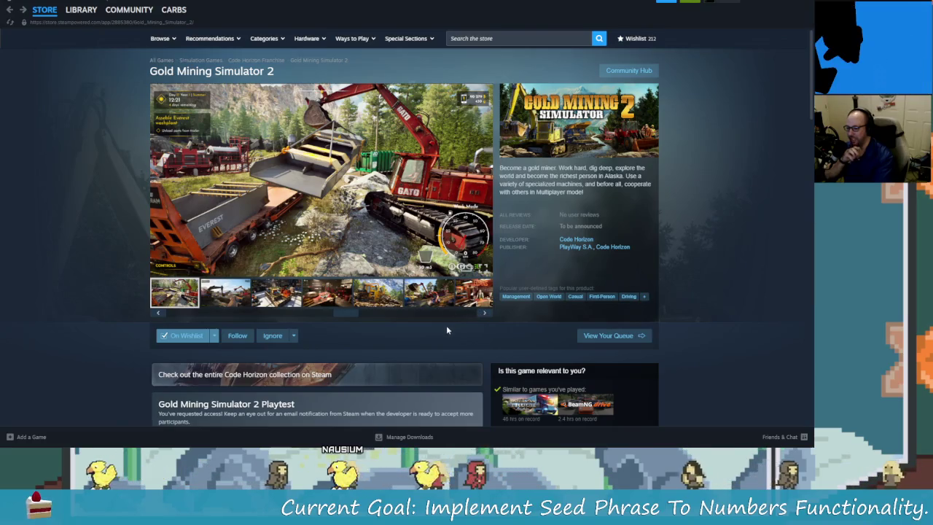
scroll(447, 330, down, 3)
scroll(424, 324, down, 2)
click(307, 305)
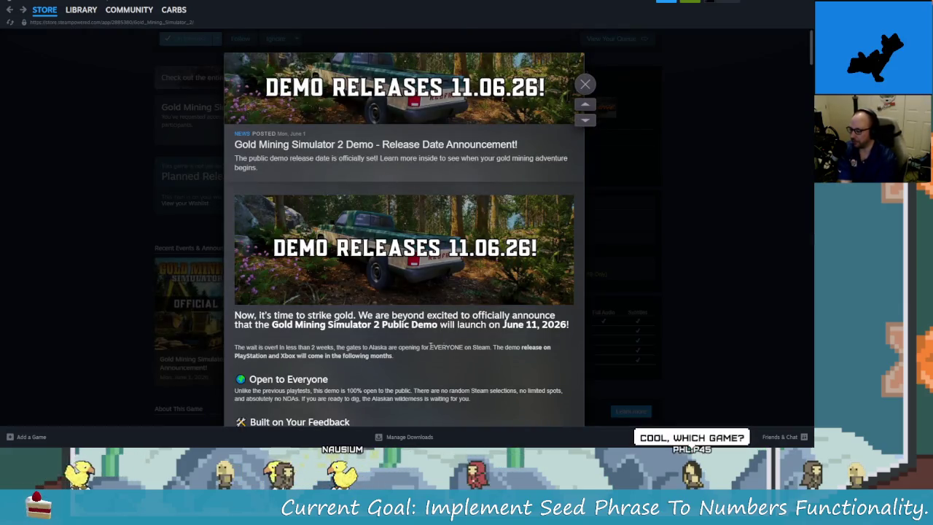
- Read through the demo announcement, highlighting part of its text
scroll(416, 347, down, 1)
scroll(365, 306, down, 1)
scroll(306, 255, down, 1)
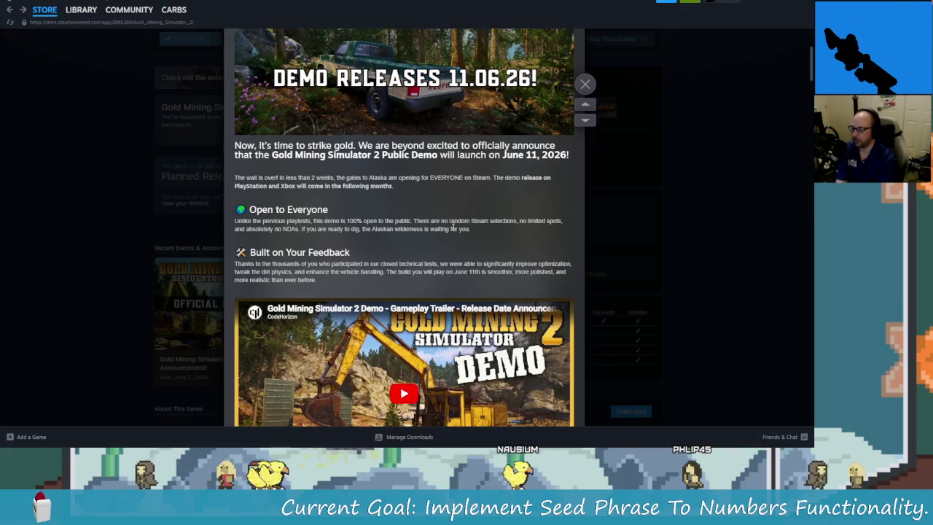
drag(234, 232, 323, 231)
click(323, 232)
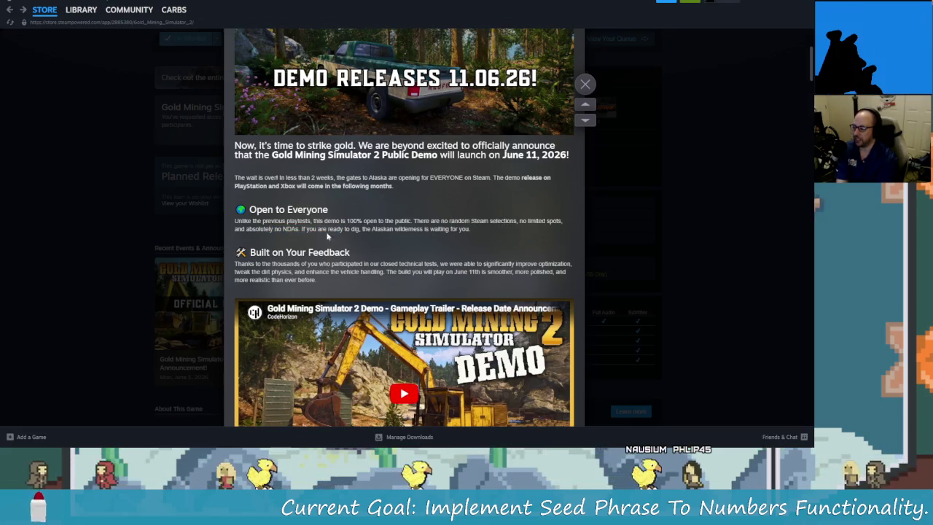
scroll(409, 237, down, 1)
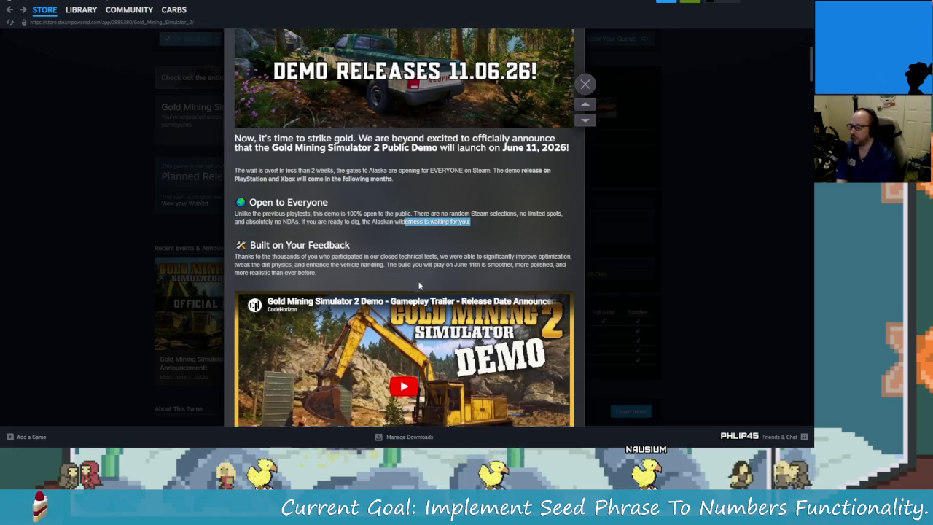
scroll(465, 288, down, 1)
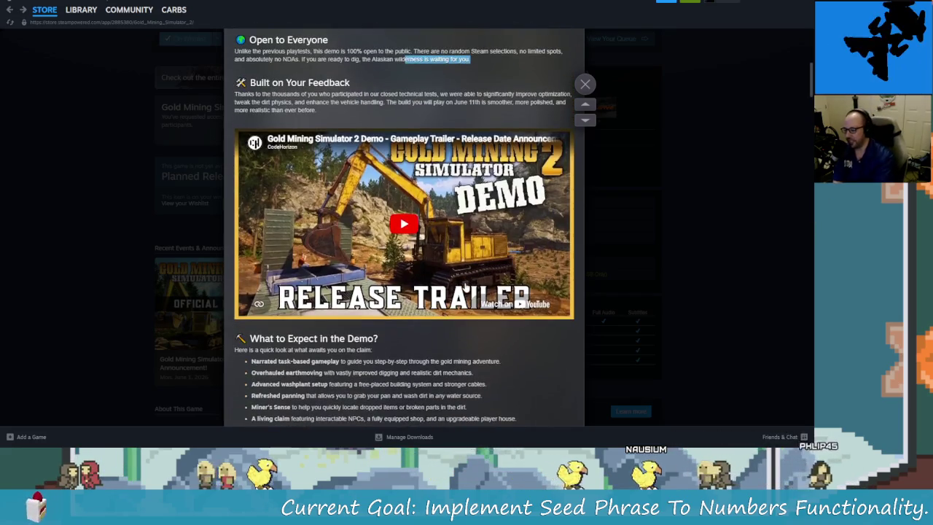
scroll(354, 263, down, 2)
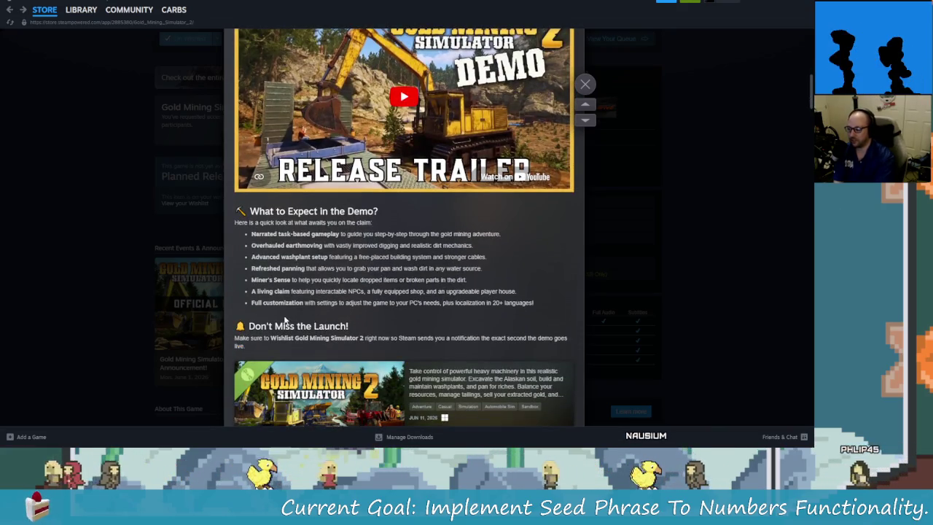
scroll(350, 341, down, 1)
scroll(350, 341, down, 1)
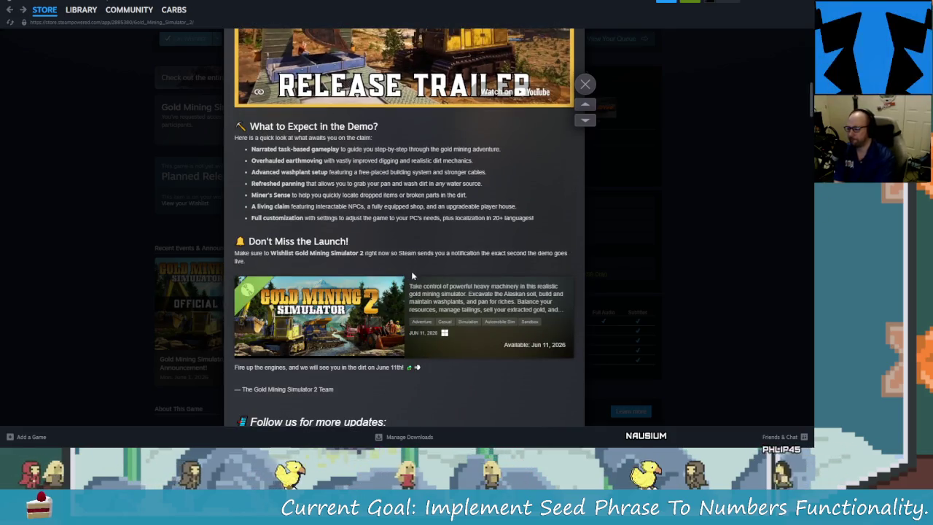
- Finish reading the announcement, close it, and go to the Library home
scroll(394, 281, up, 1)
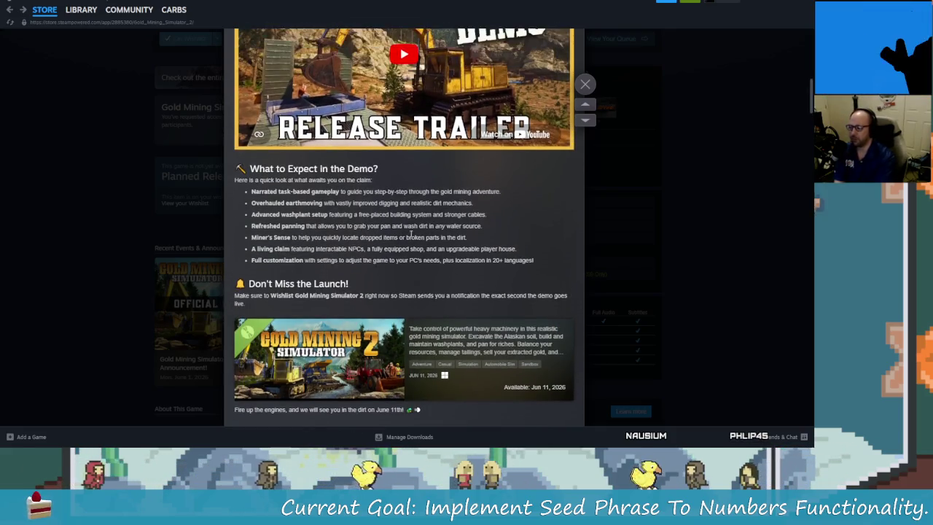
scroll(408, 292, down, 1)
scroll(421, 306, down, 2)
scroll(421, 306, down, 1)
scroll(458, 343, down, 1)
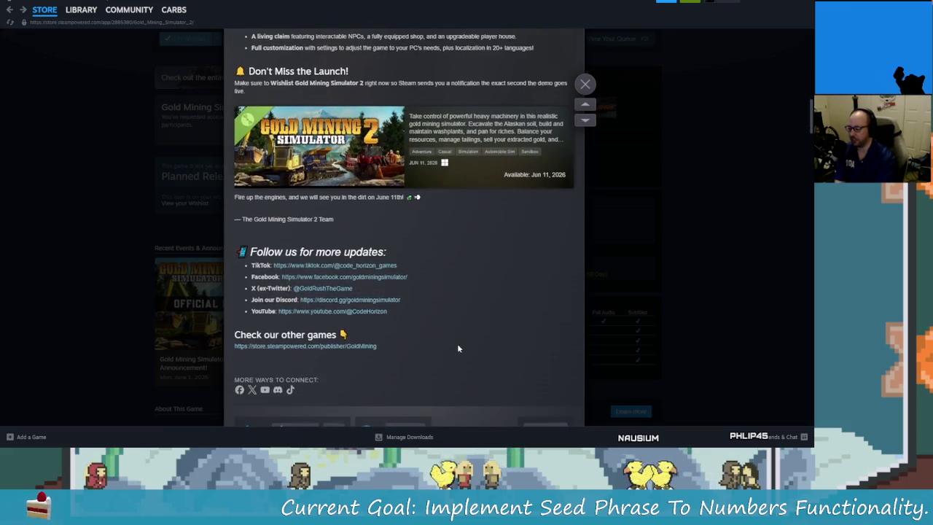
scroll(439, 340, down, 2)
scroll(447, 358, down, 2)
scroll(447, 358, down, 5)
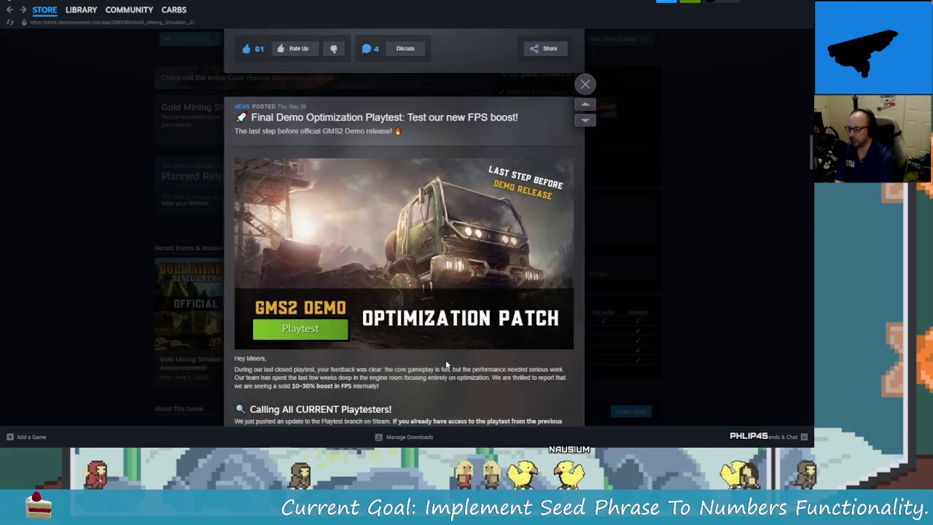
click(585, 84)
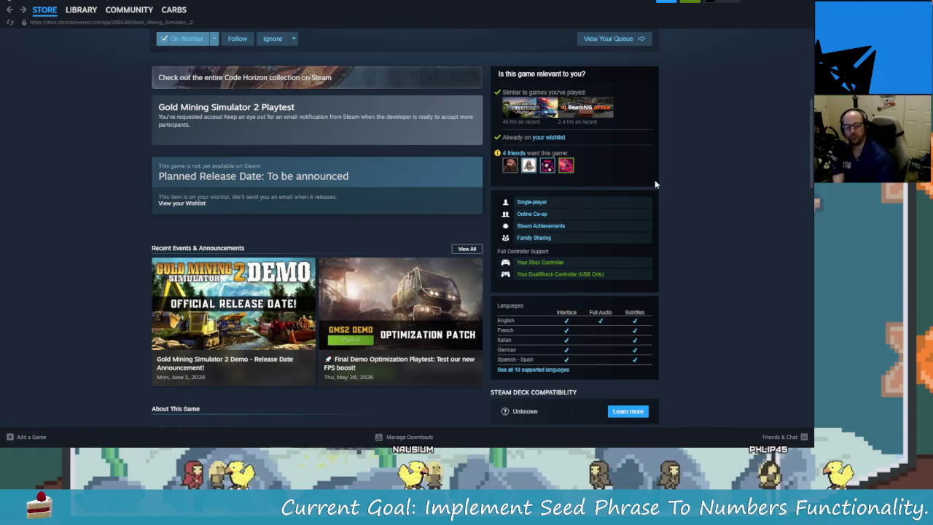
scroll(328, 233, up, 4)
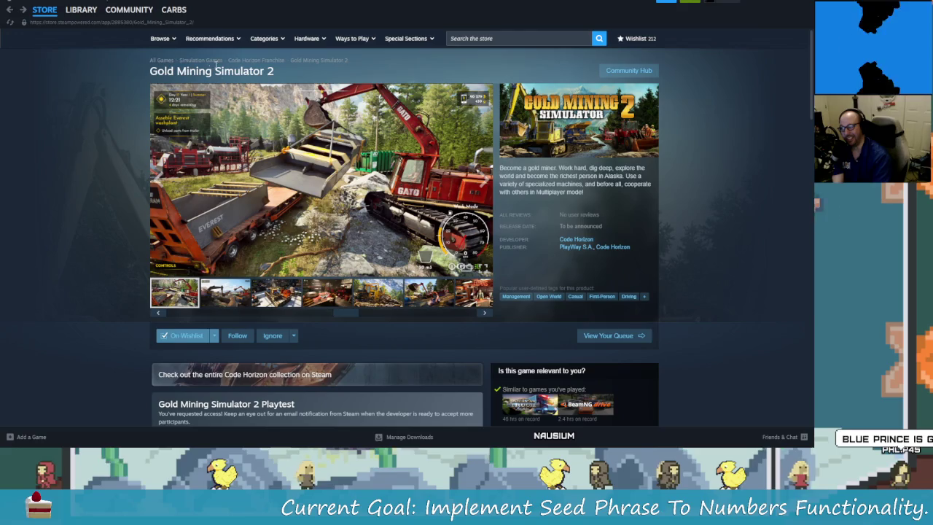
click(81, 9)
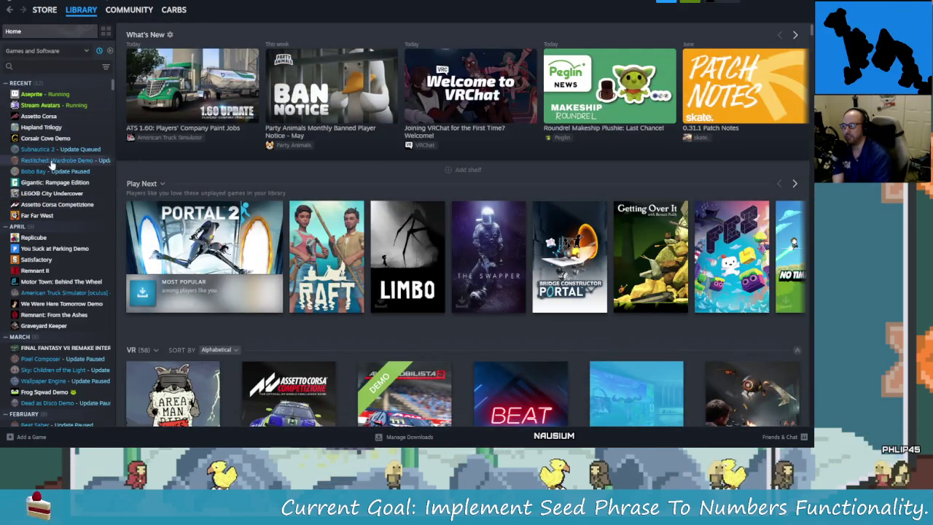
- Open the Corsair Cove Demo store page from the library and pause its trailer
click(45, 137)
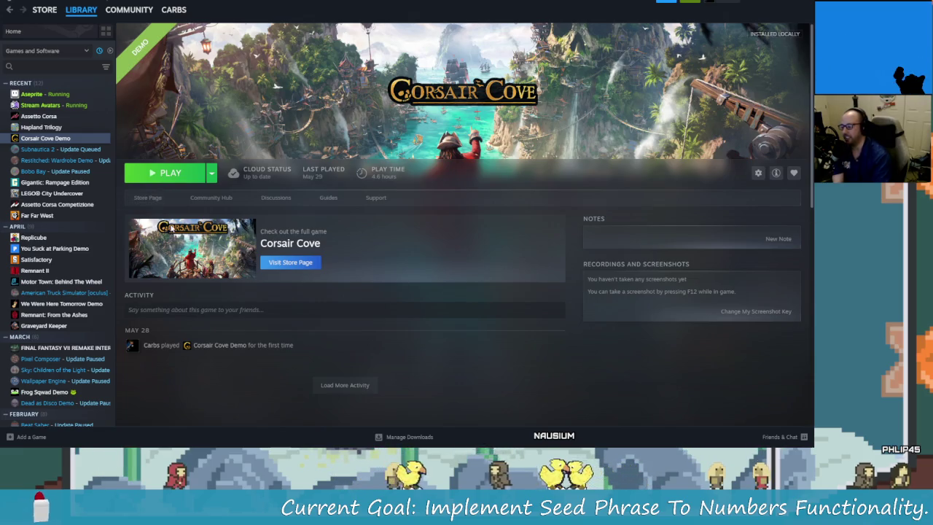
click(151, 197)
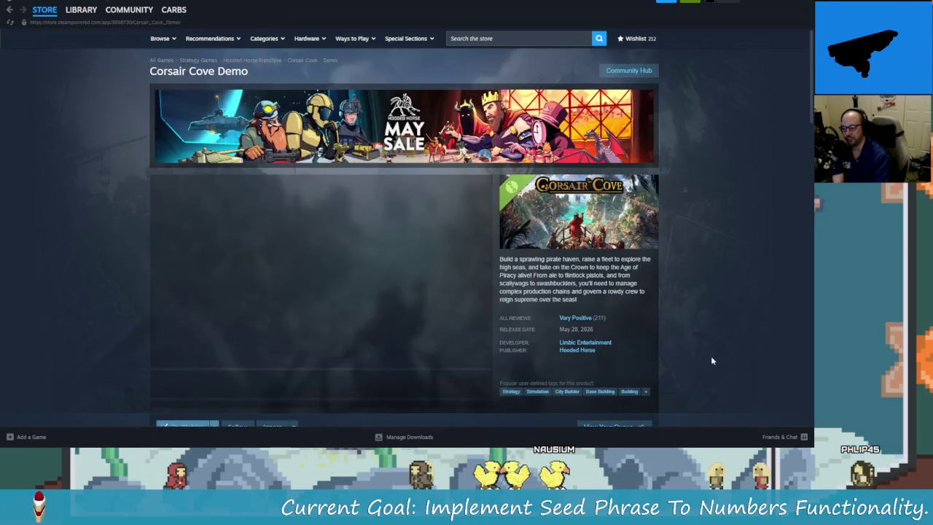
click(159, 359)
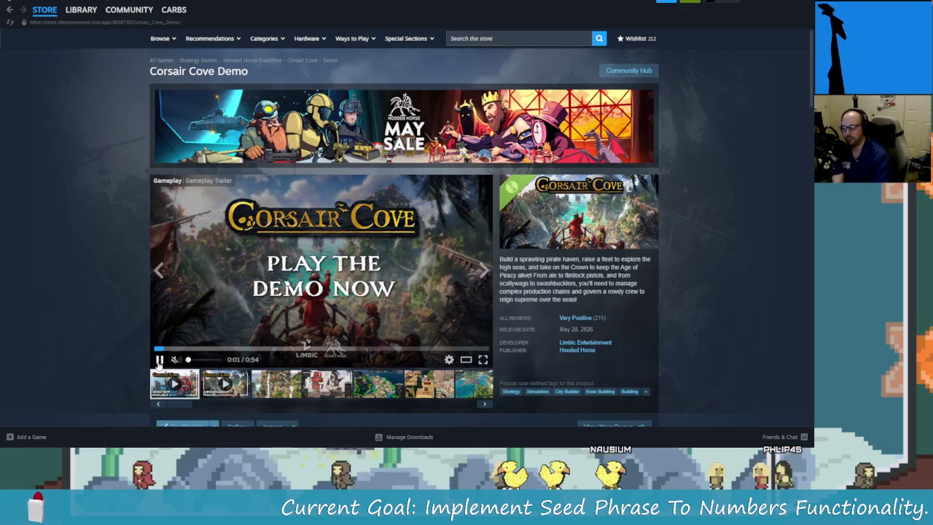
- Browse the waterfall, ship, map, beach and bridge screenshots, then enlarge the dialog-on-beach one
click(267, 389)
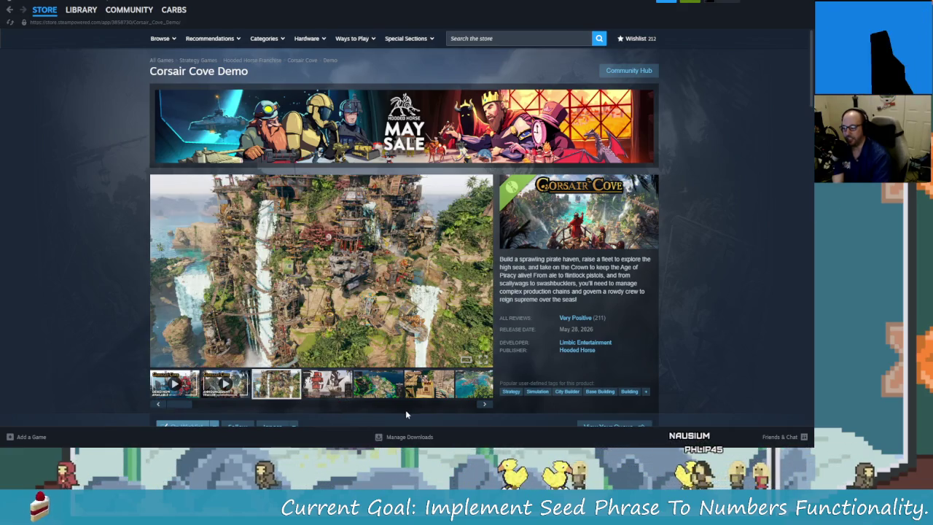
click(328, 387)
click(384, 387)
click(425, 386)
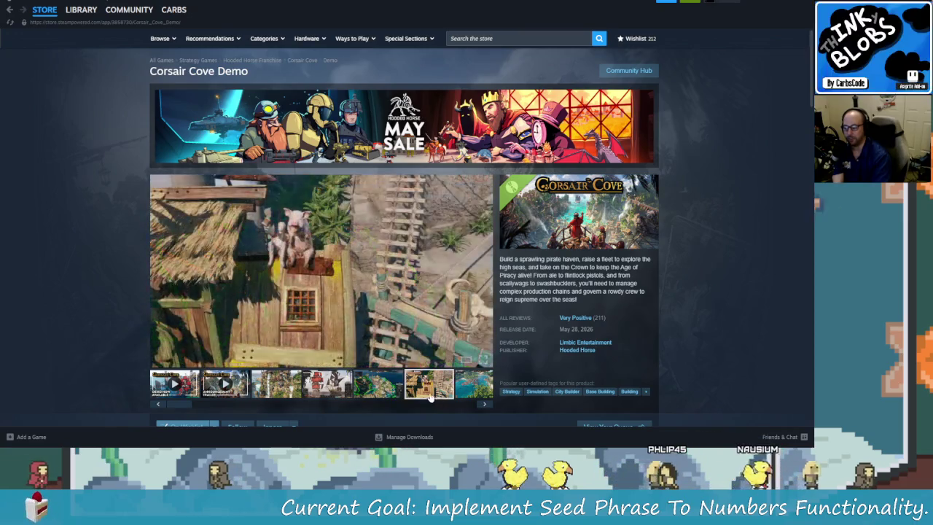
click(446, 392)
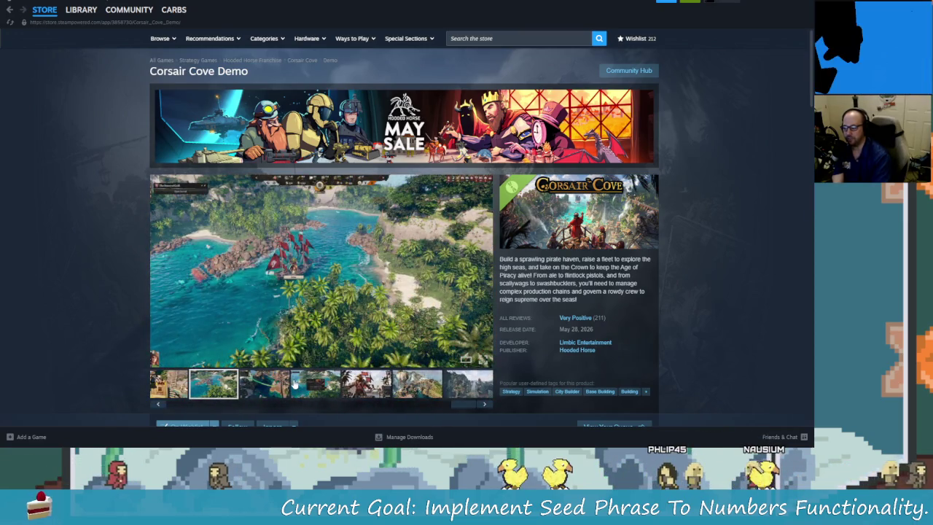
click(286, 385)
click(296, 385)
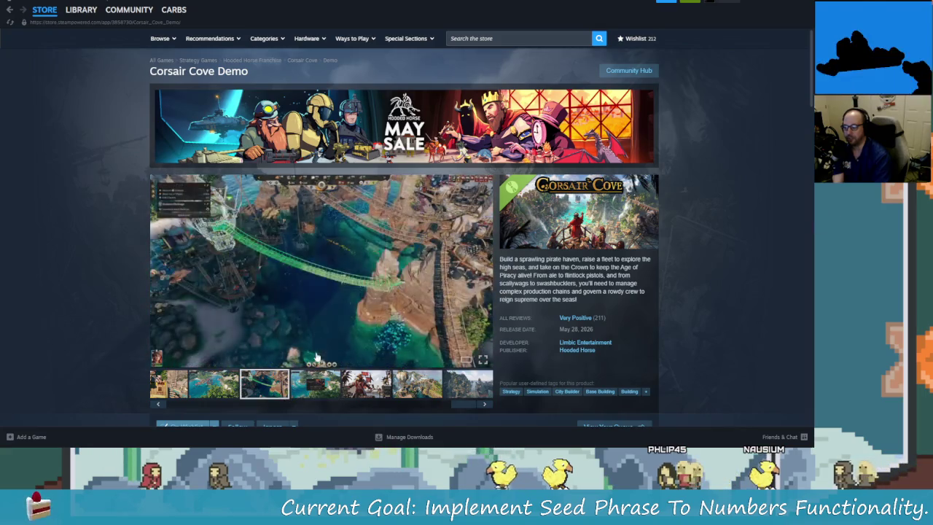
click(330, 286)
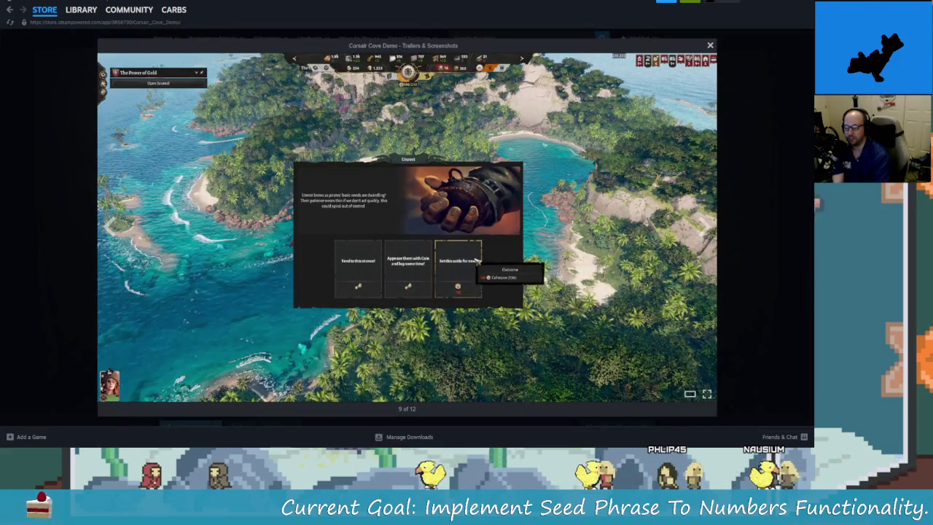
- Exit the fullscreen screenshot, open Corsair Cove's library page, then bring Aseprite's wizard forward
click(707, 394)
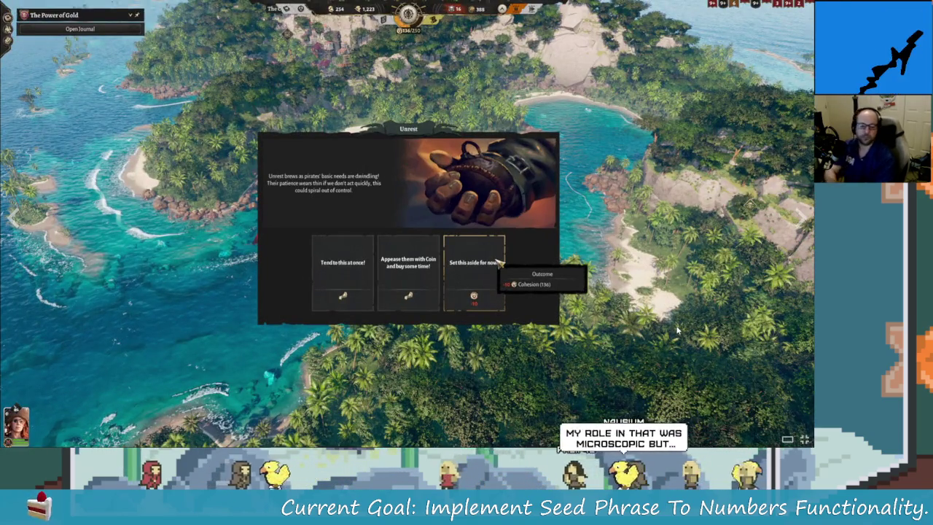
key(Escape)
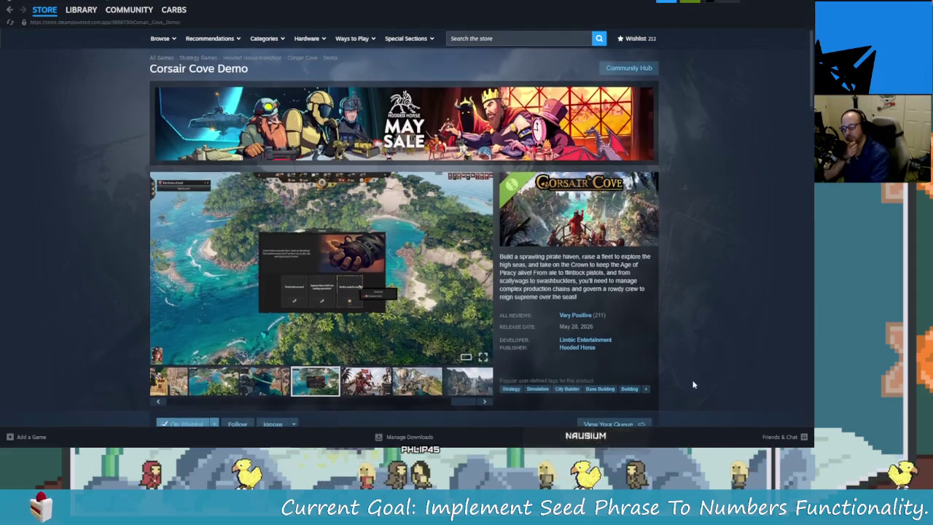
scroll(641, 385, down, 3)
scroll(730, 394, up, 3)
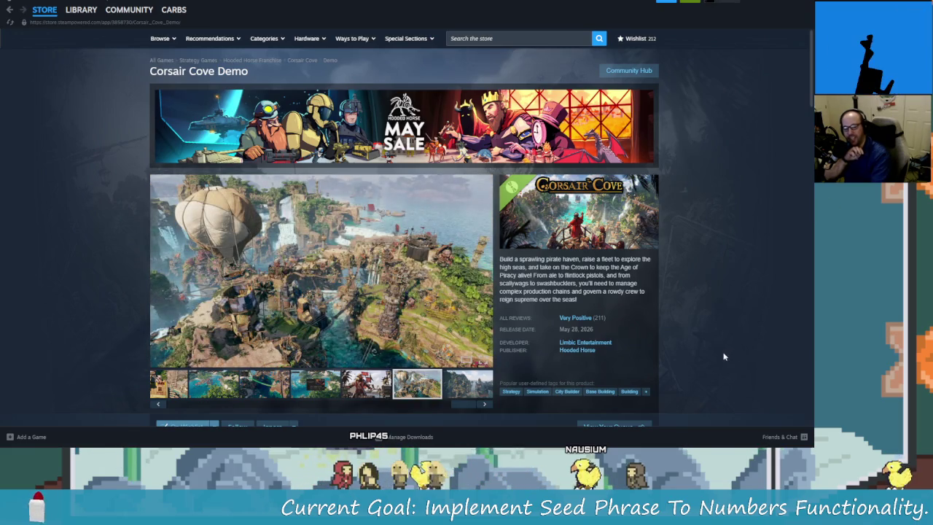
click(80, 9)
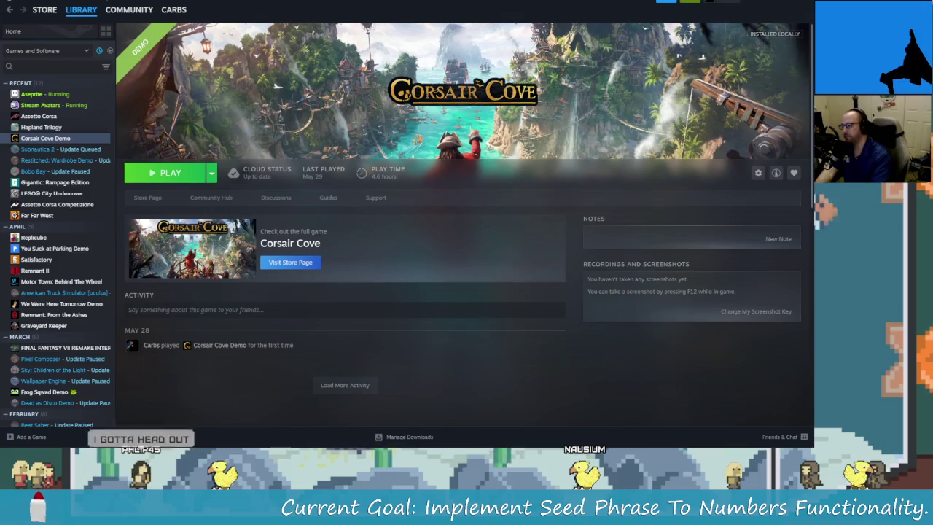
click(800, 7)
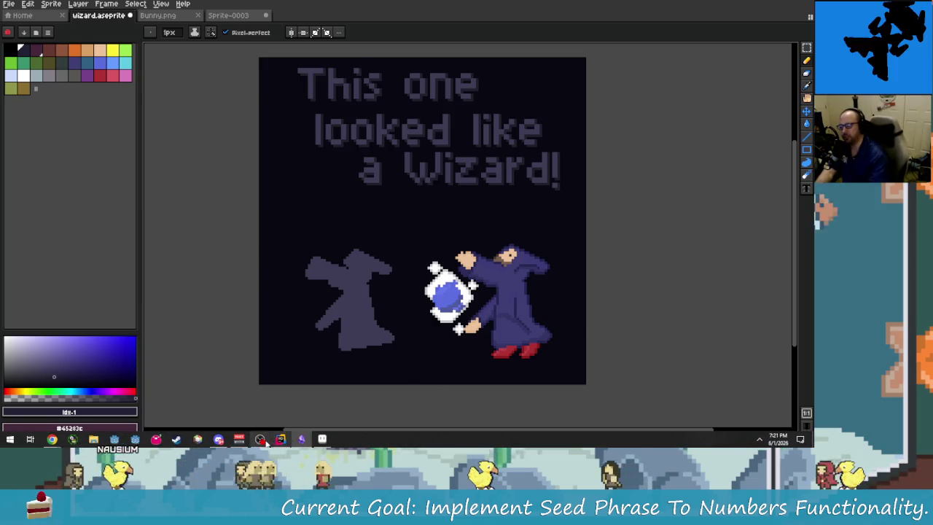
click(266, 441)
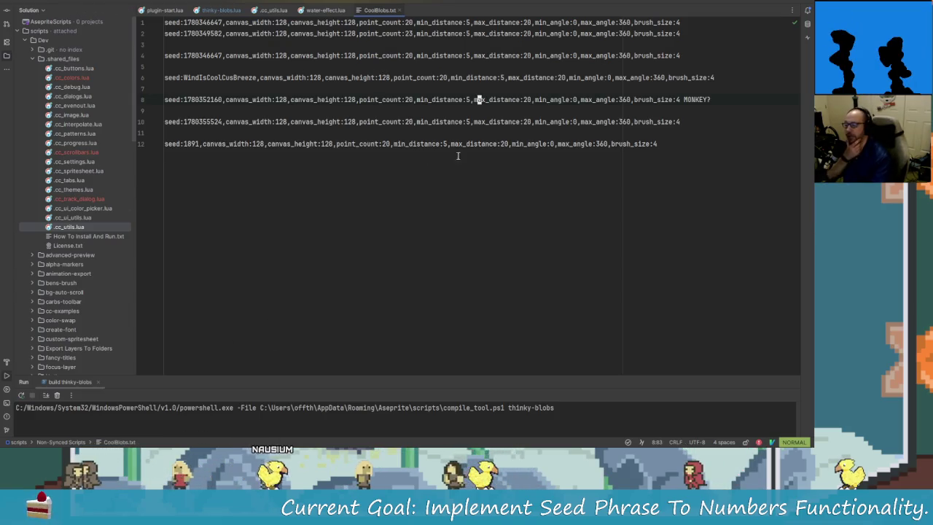
key(Up)
key(Up)
key(Up)
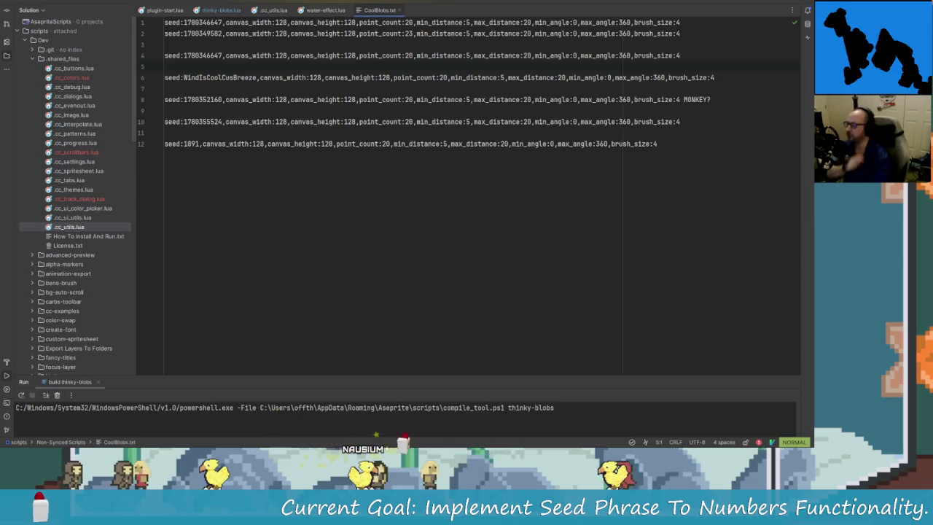
key(j)
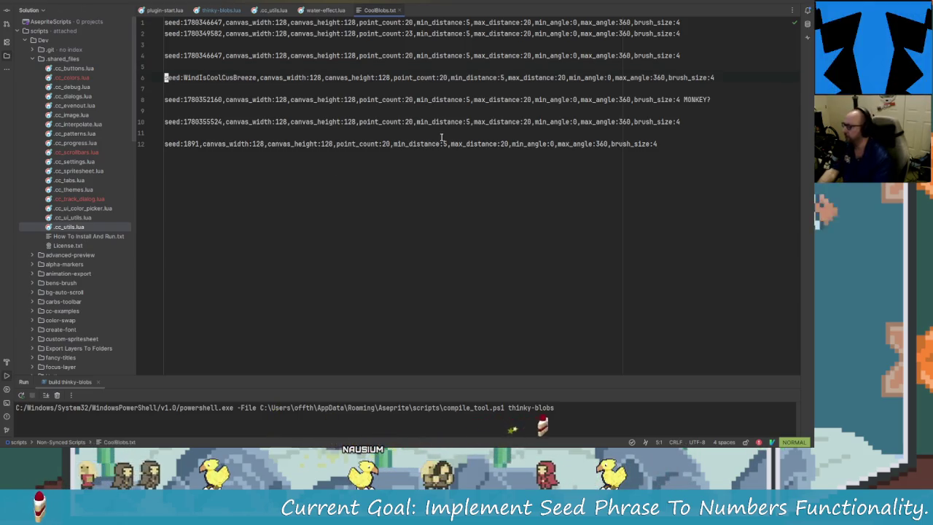
click(478, 144)
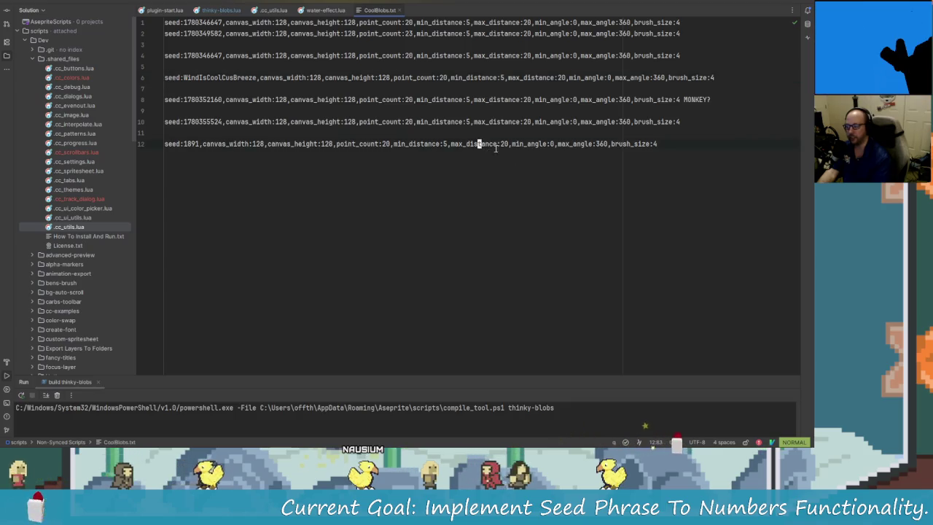
double_click(181, 79)
key(alt+Tab)
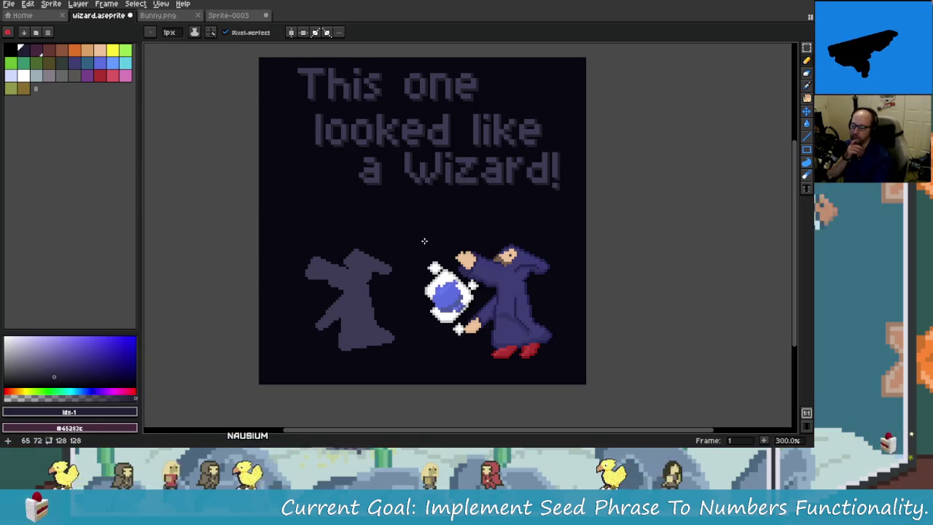
- Pan and zoom around the wizard sprite, then switch to CoolBlobs.txt in Rider
mouse_move(508, 298)
mouse_down()
mouse_move(434, 250)
mouse_move(467, 240)
mouse_up()
scroll(434, 250, up, 2)
scroll(474, 259, up, 1)
scroll(462, 252, down, 2)
scroll(438, 244, down, 2)
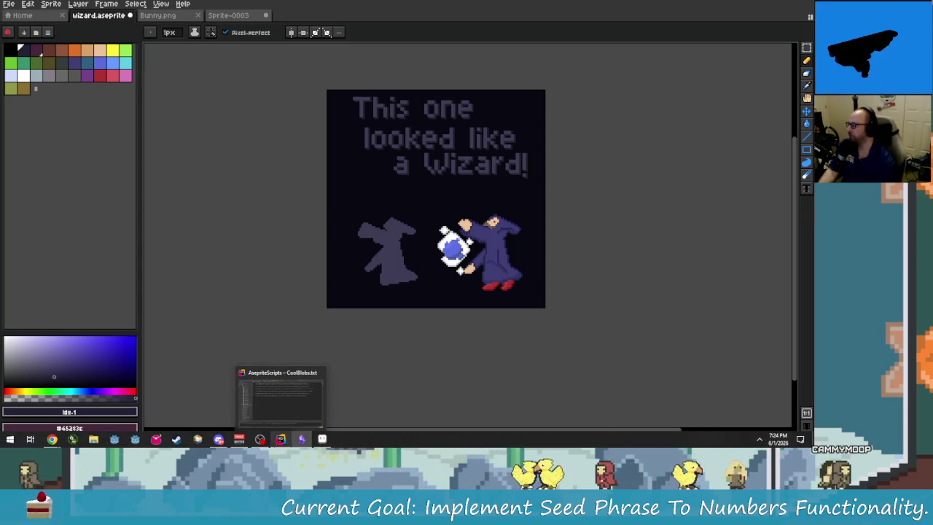
click(281, 438)
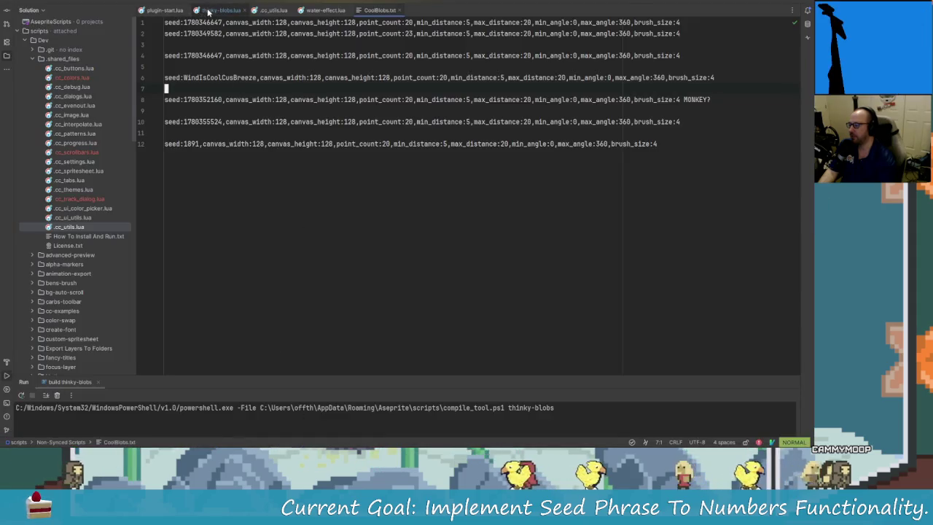
- Look over the thinky-blobs.lua script in Rider, then return to Aseprite
click(221, 10)
scroll(309, 235, up, 1)
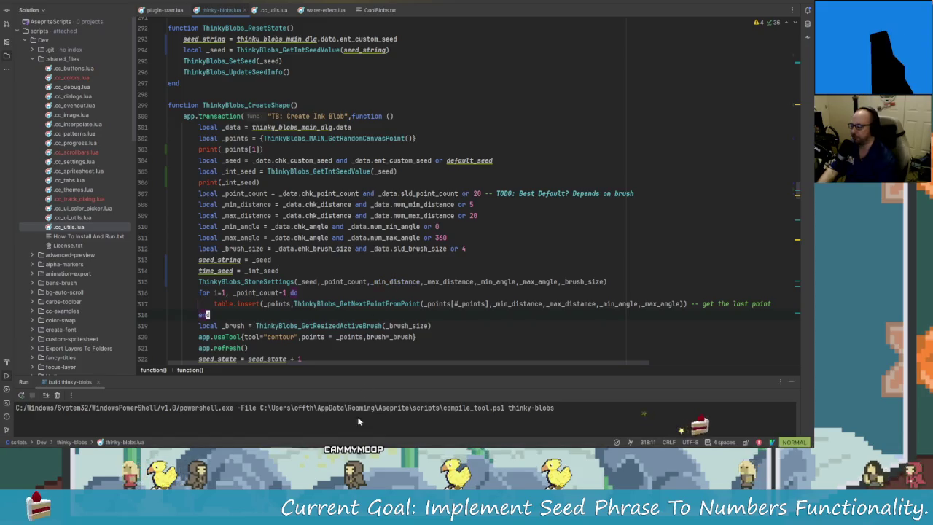
key(alt+Tab)
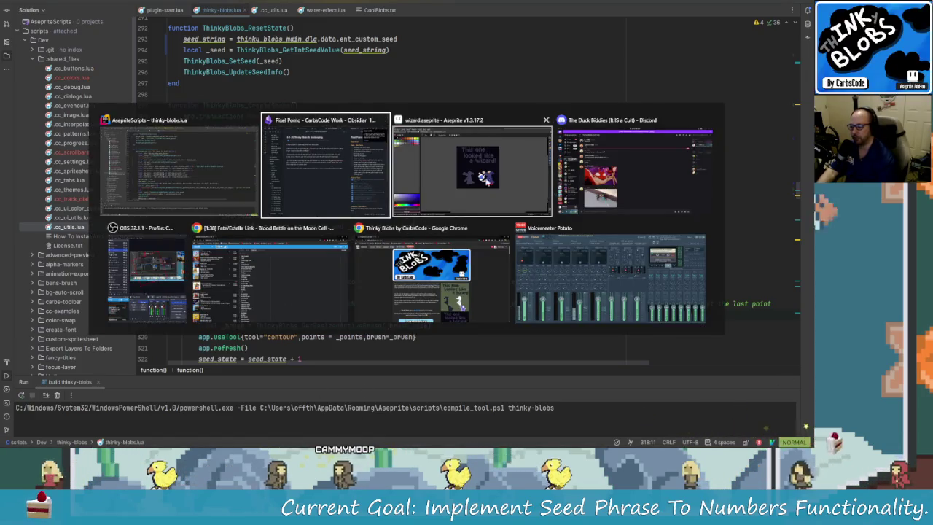
click(468, 214)
- Launch Pixel Pomo from the View menu and narrow its window
click(160, 4)
mouse_move(168, 65)
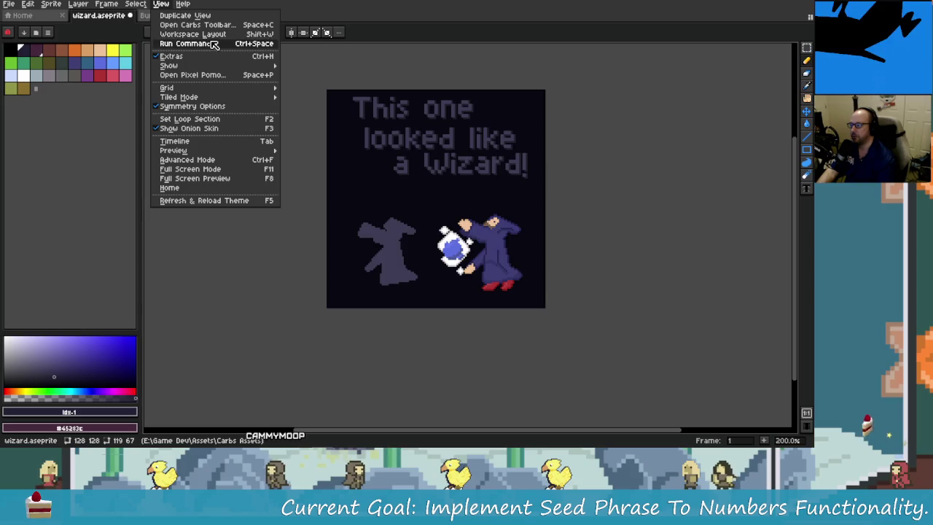
click(225, 78)
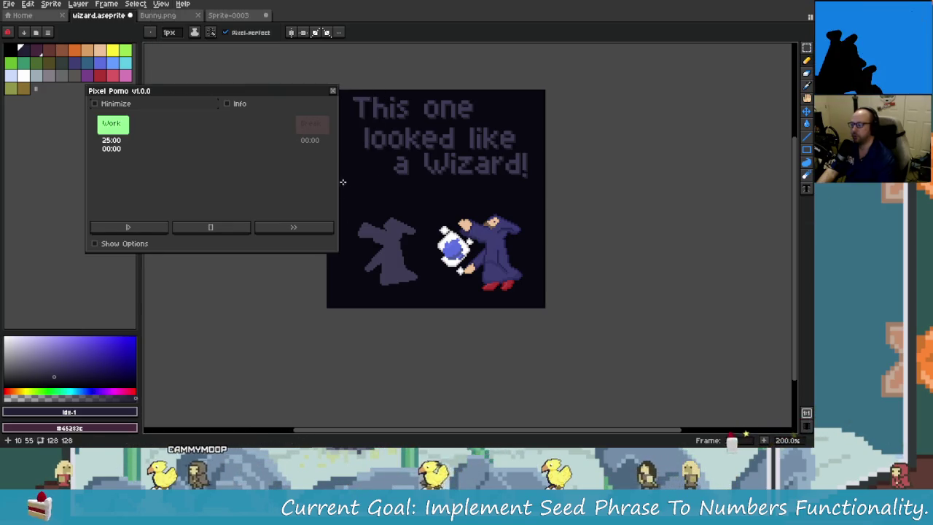
drag(338, 171, 183, 169)
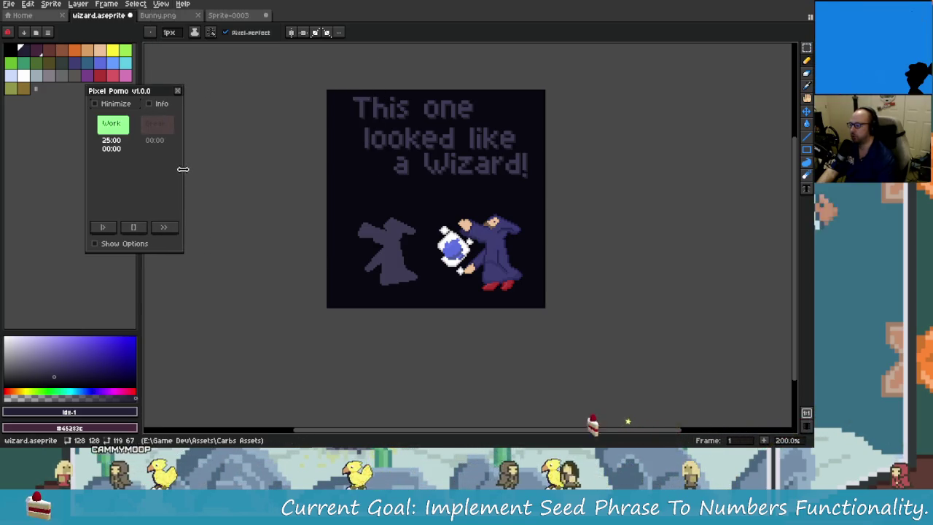
- Resize and reposition the Pixel Pomo window, toggle Show Options, then close it
drag(138, 99, 180, 85)
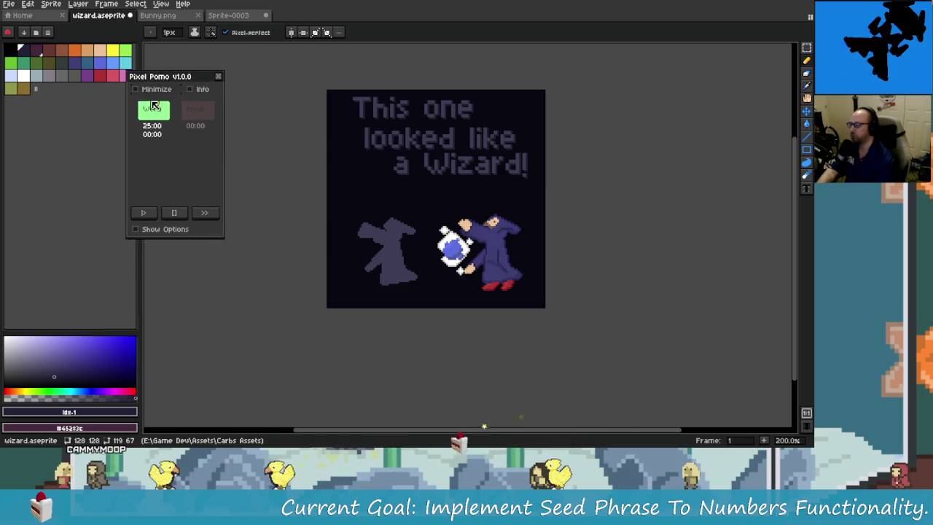
drag(205, 235, 210, 175)
drag(175, 111, 203, 97)
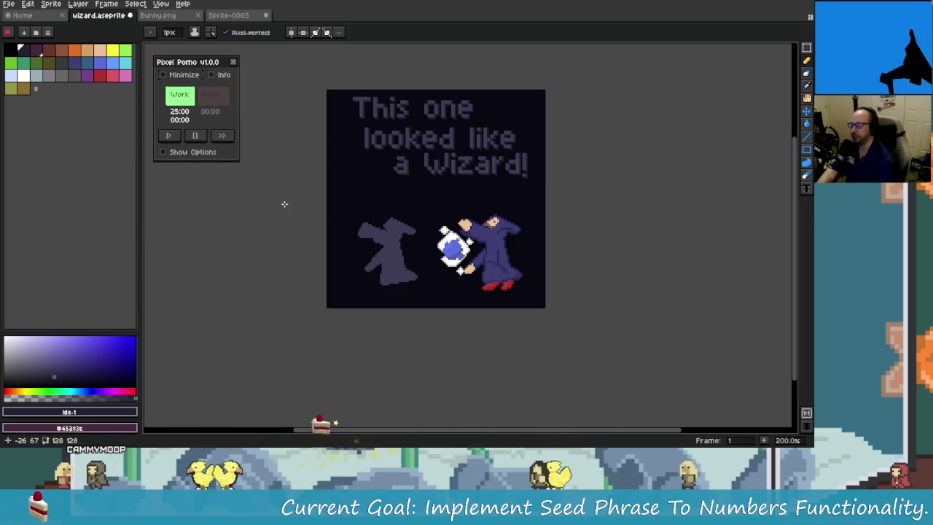
click(188, 152)
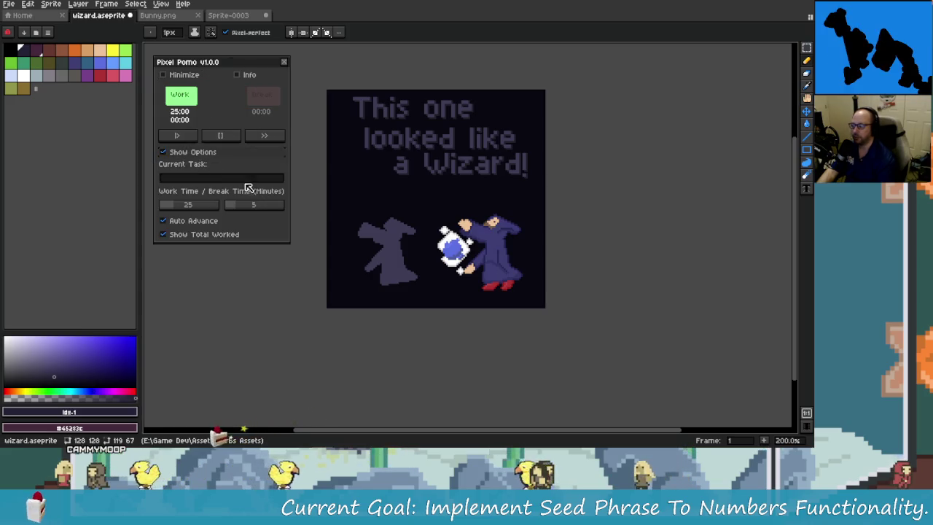
click(183, 152)
click(233, 62)
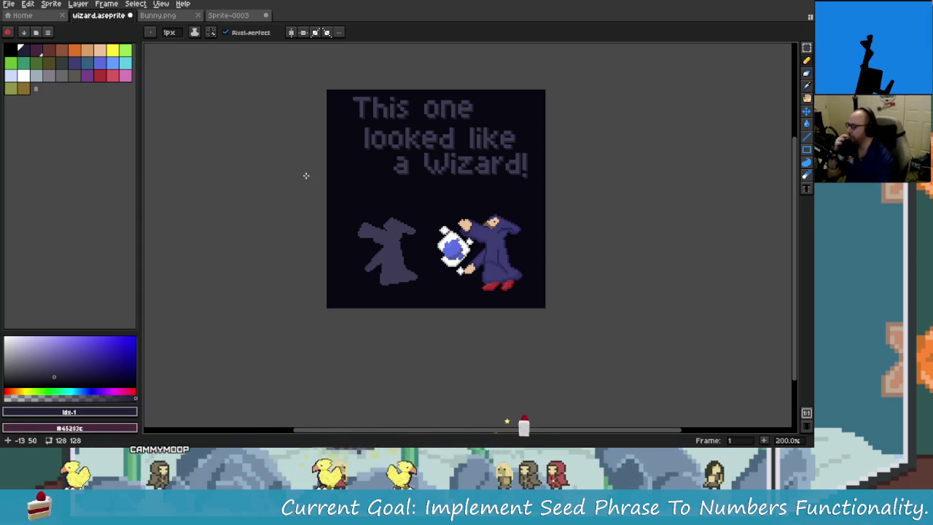
- Pan and zoom the canvas from 800% to 200% to show the whole wizard sprite and caption
drag(429, 181, 454, 195)
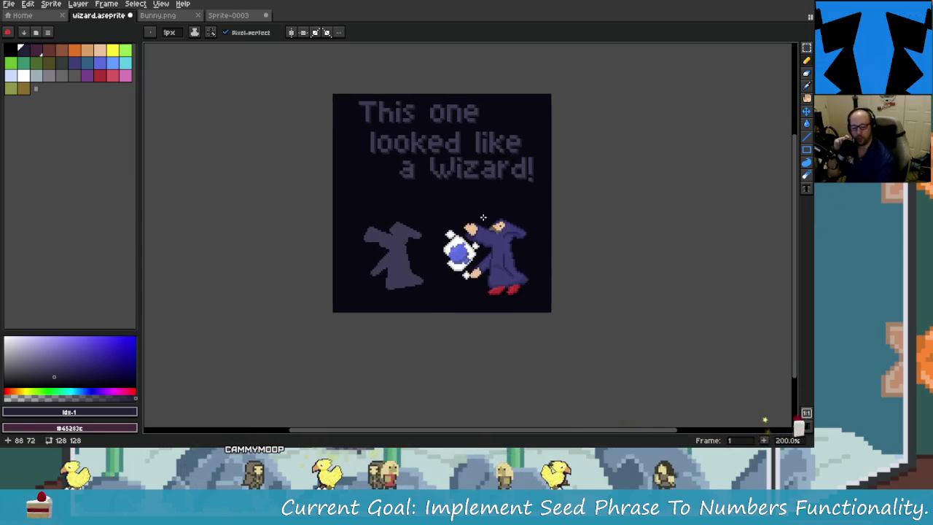
mouse_move(493, 230)
mouse_down()
mouse_move(494, 245)
mouse_move(493, 234)
mouse_up()
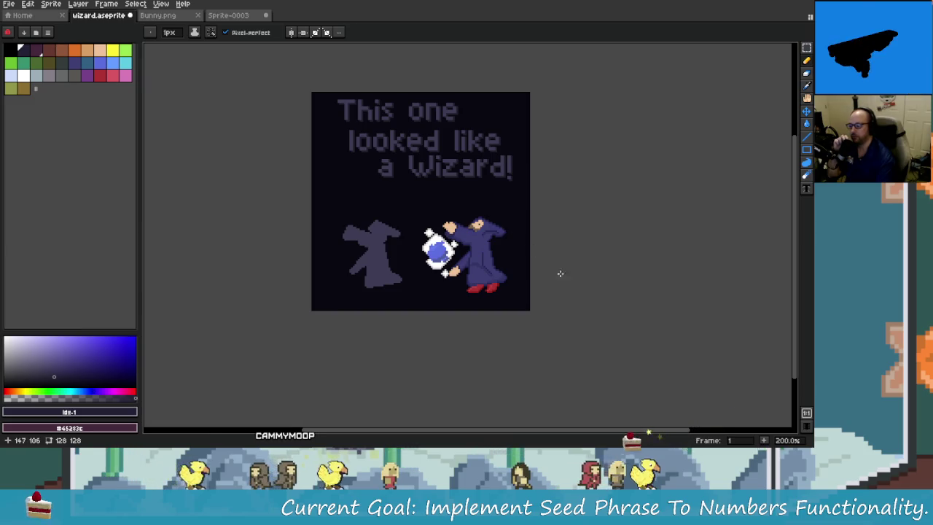
scroll(475, 268, up, 5)
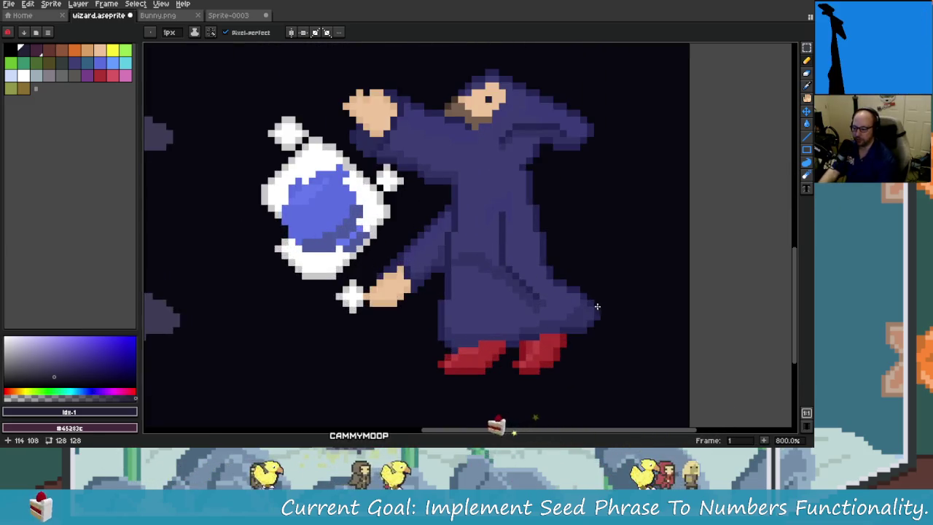
scroll(412, 188, down, 3)
scroll(412, 189, down, 2)
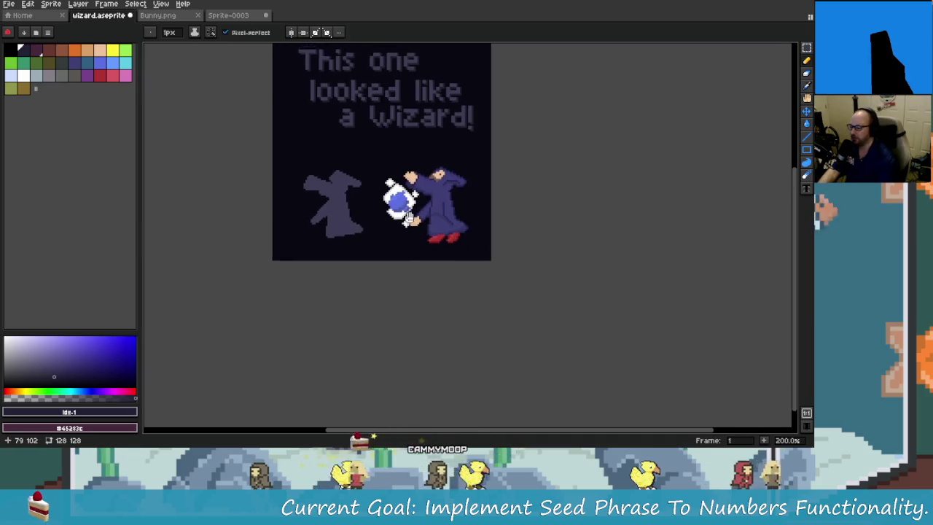
scroll(476, 271, right, 2)
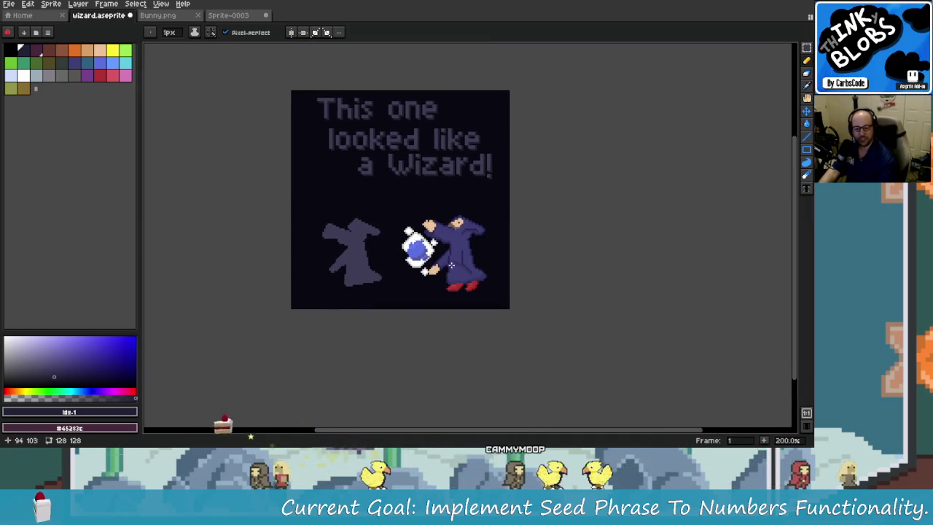
click(157, 16)
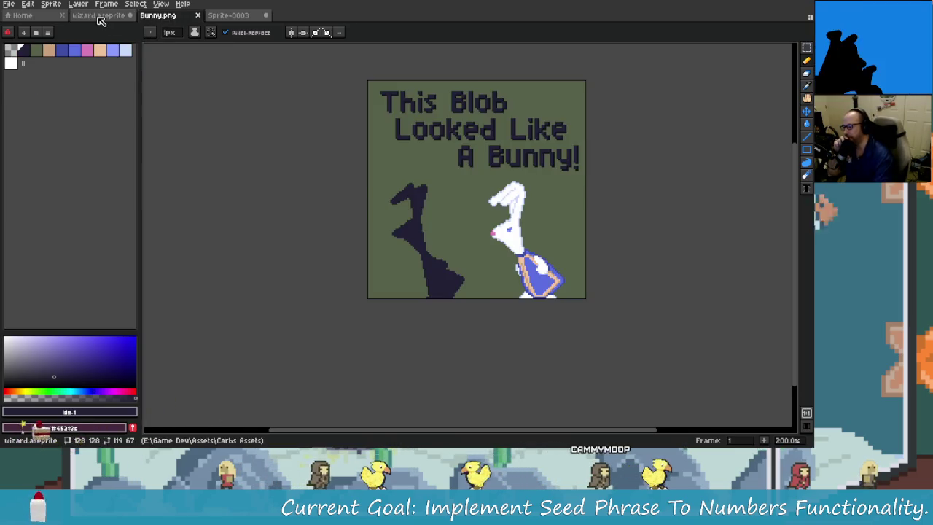
click(99, 16)
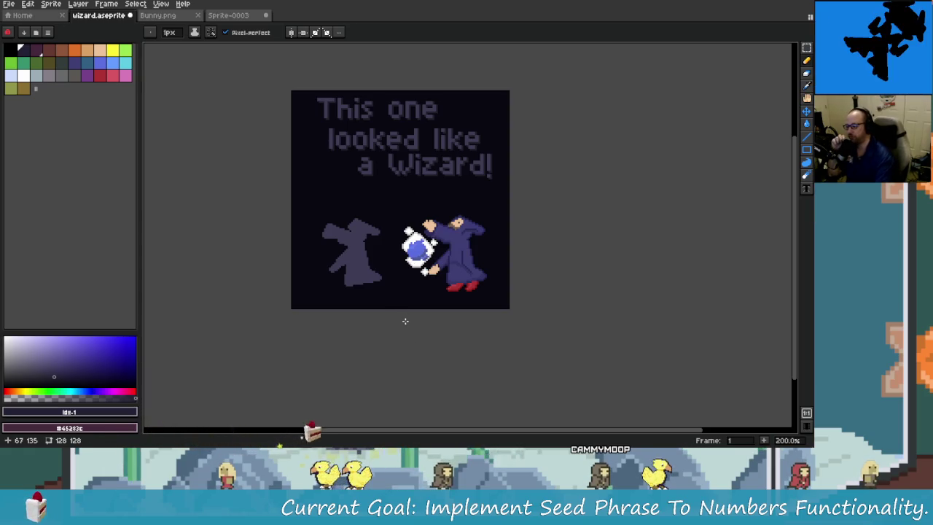
scroll(364, 306, up, 1)
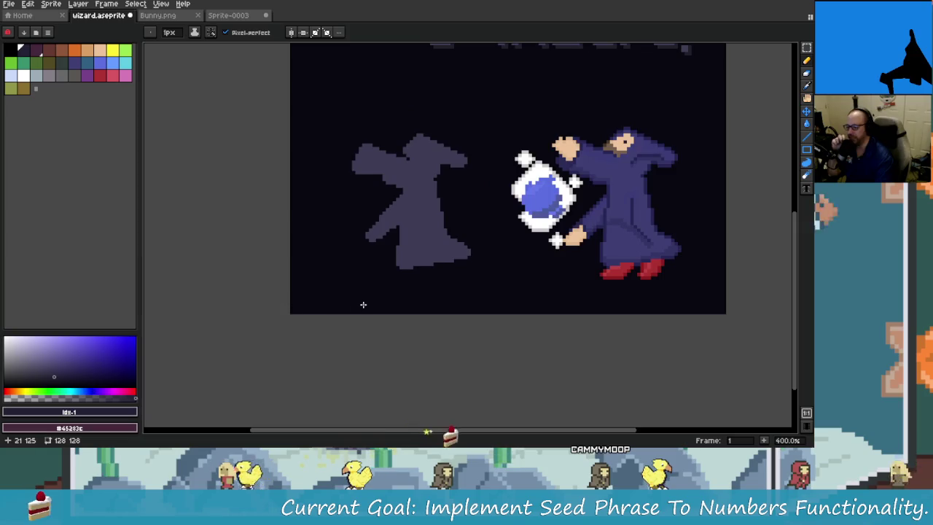
scroll(364, 306, down, 1)
scroll(347, 335, up, 1)
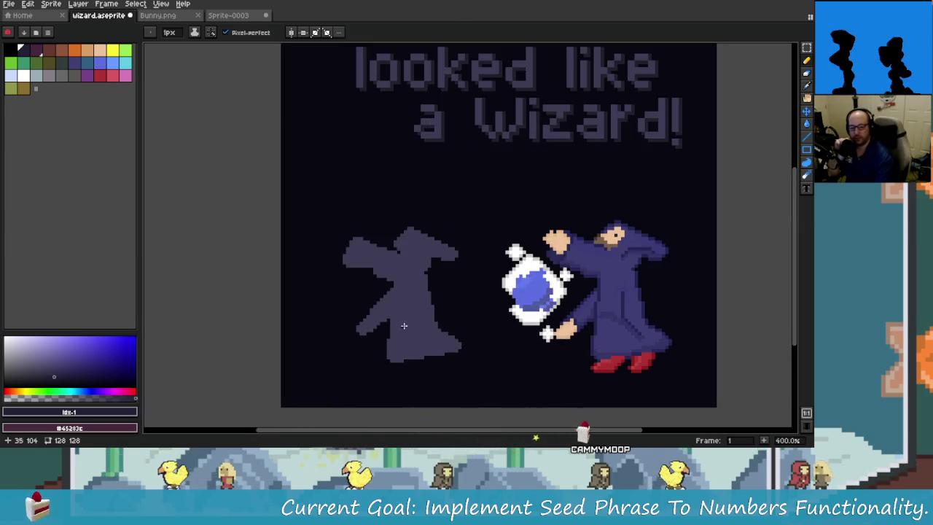
scroll(574, 271, down, 1)
scroll(536, 260, up, 1)
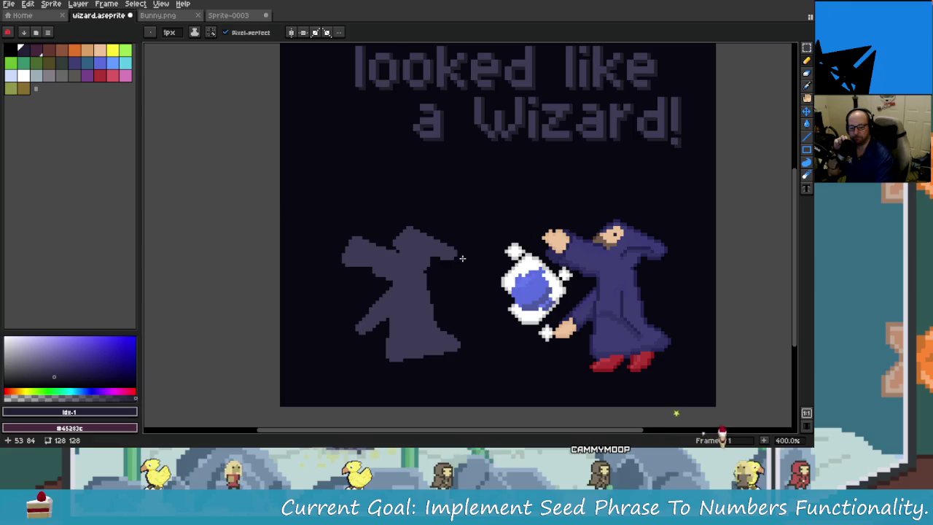
drag(536, 261, 452, 241)
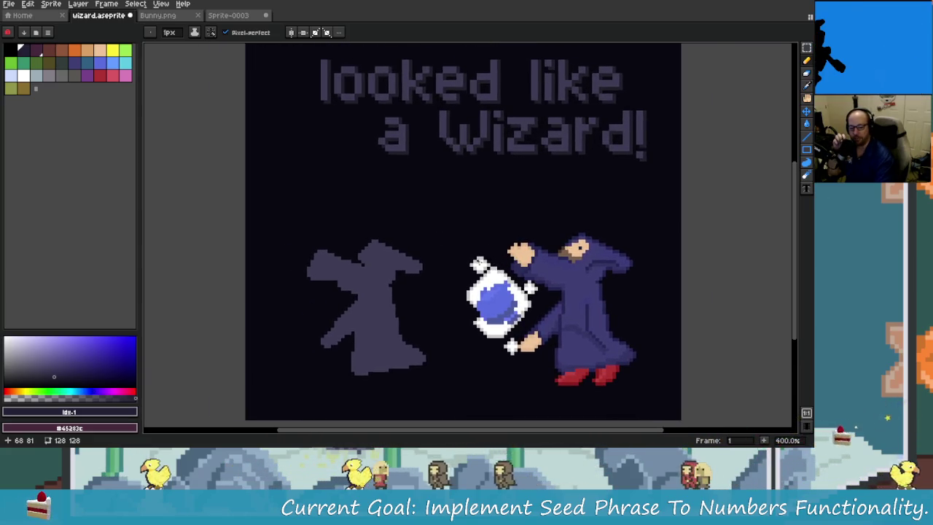
scroll(480, 261, down, 1)
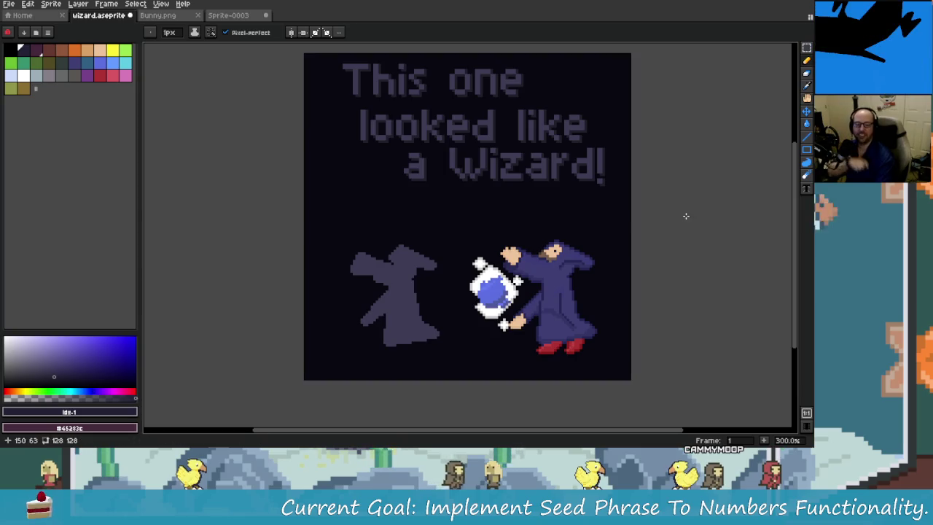
key(alt+Tab)
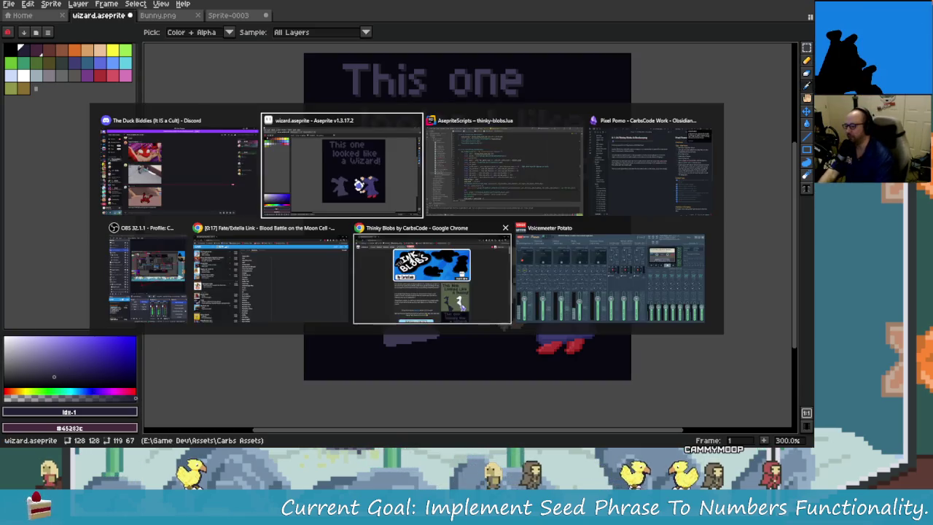
- Switch to Chrome and load the Twitch channel via the launcher search 'car'
key(Tab)
key(Tab)
key(Tab)
key(Tab)
key(Tab)
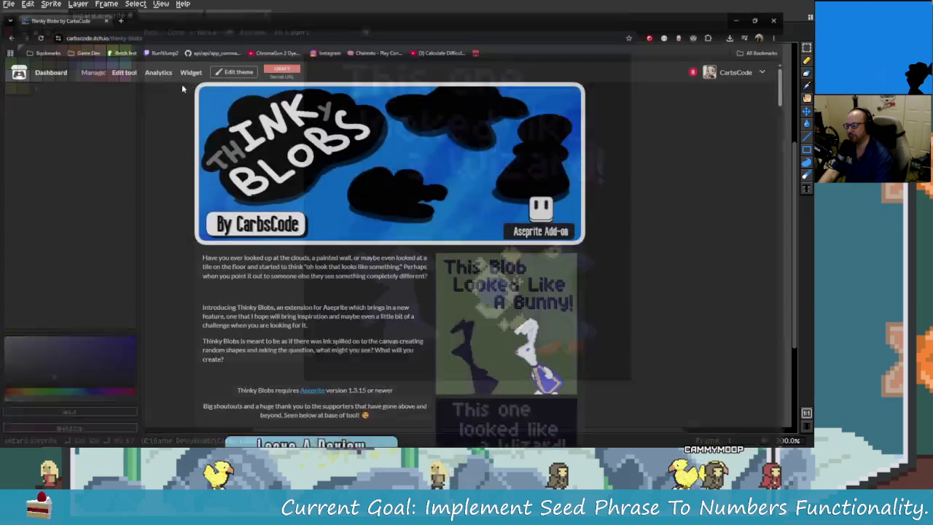
key(alt+space)
text(car)
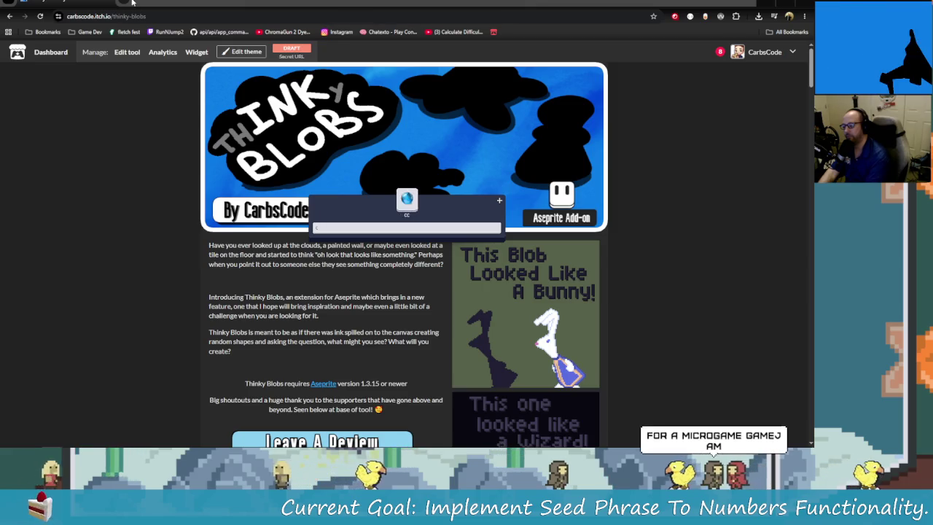
key(Return)
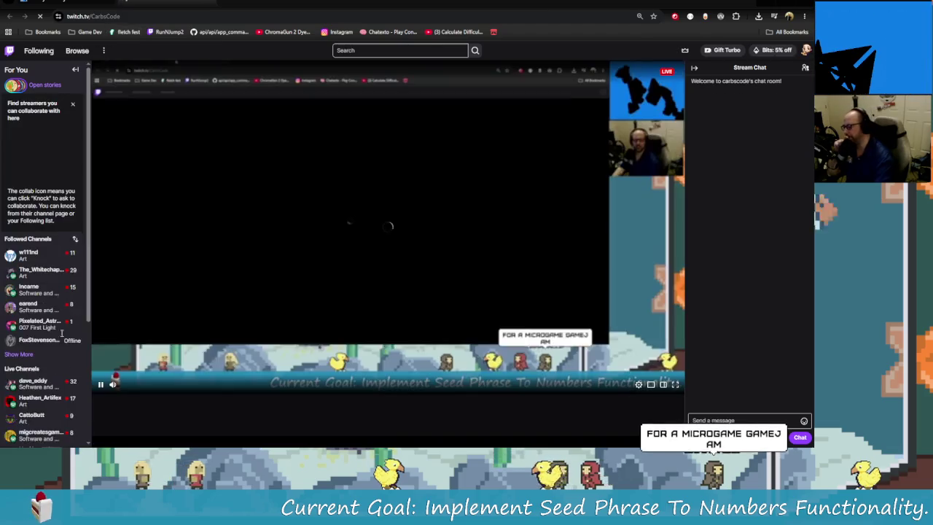
- Pause the stream and open the imgur link from chat, confirming Continue to Site
click(102, 384)
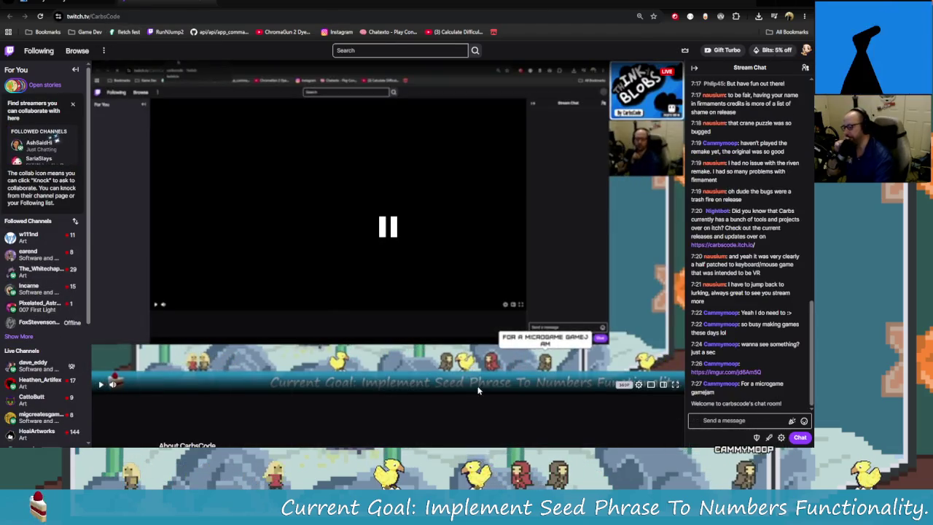
click(746, 372)
click(441, 268)
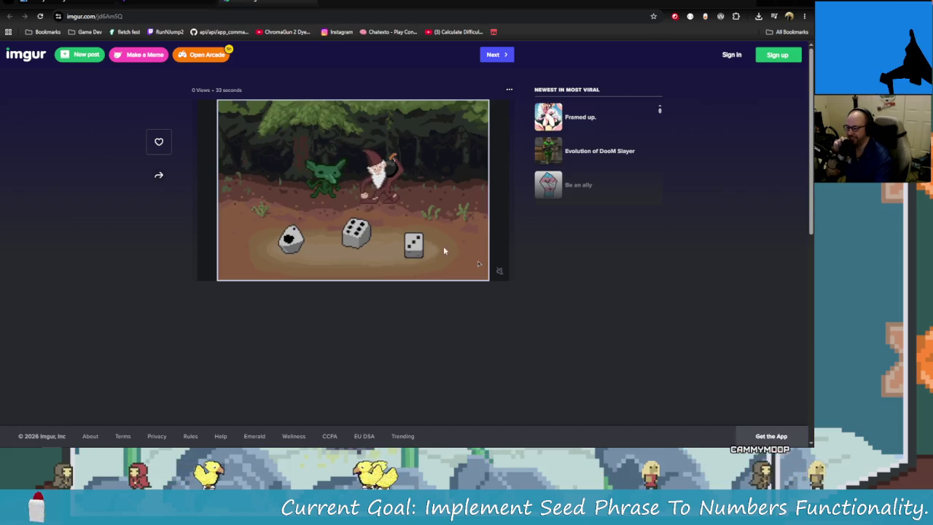
click(489, 270)
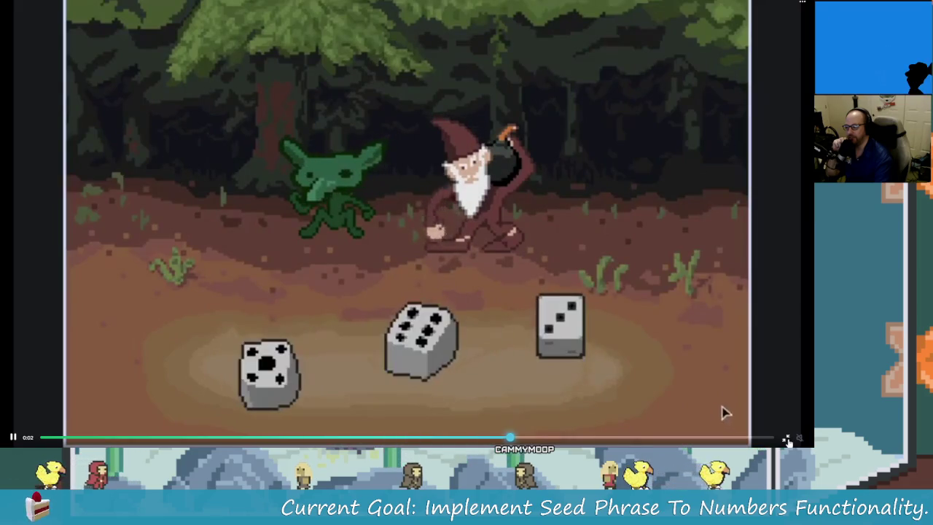
click(788, 442)
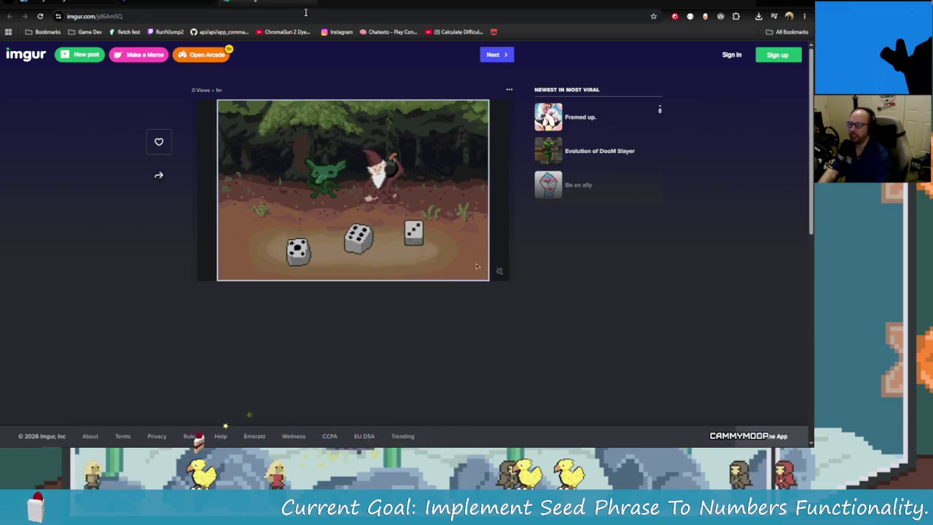
click(167, 4)
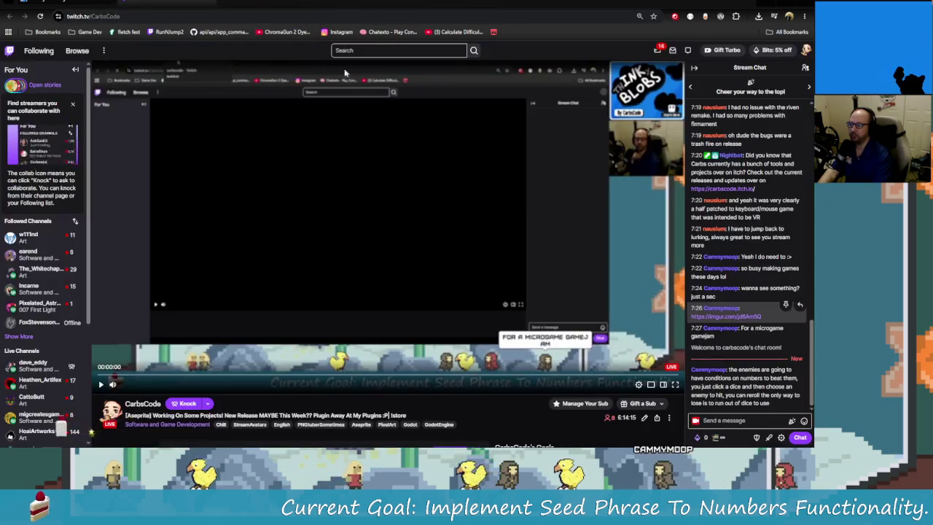
- Switch back to the Thinky Blobs itch.io browser tab
click(208, 3)
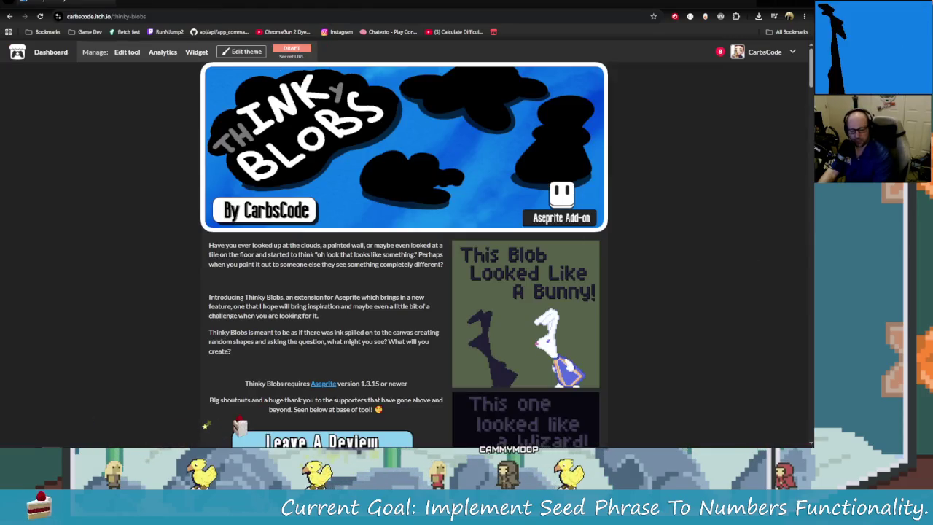